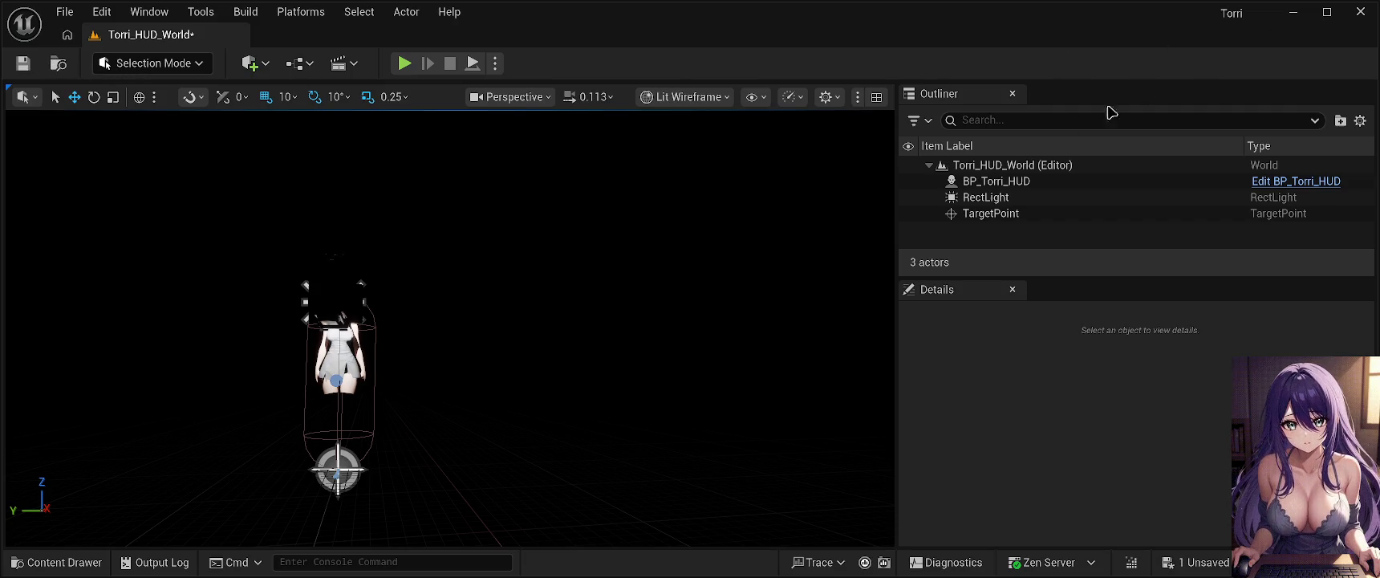
Run two quick play tests of the level, returning to editing after each.
key("alt+p")
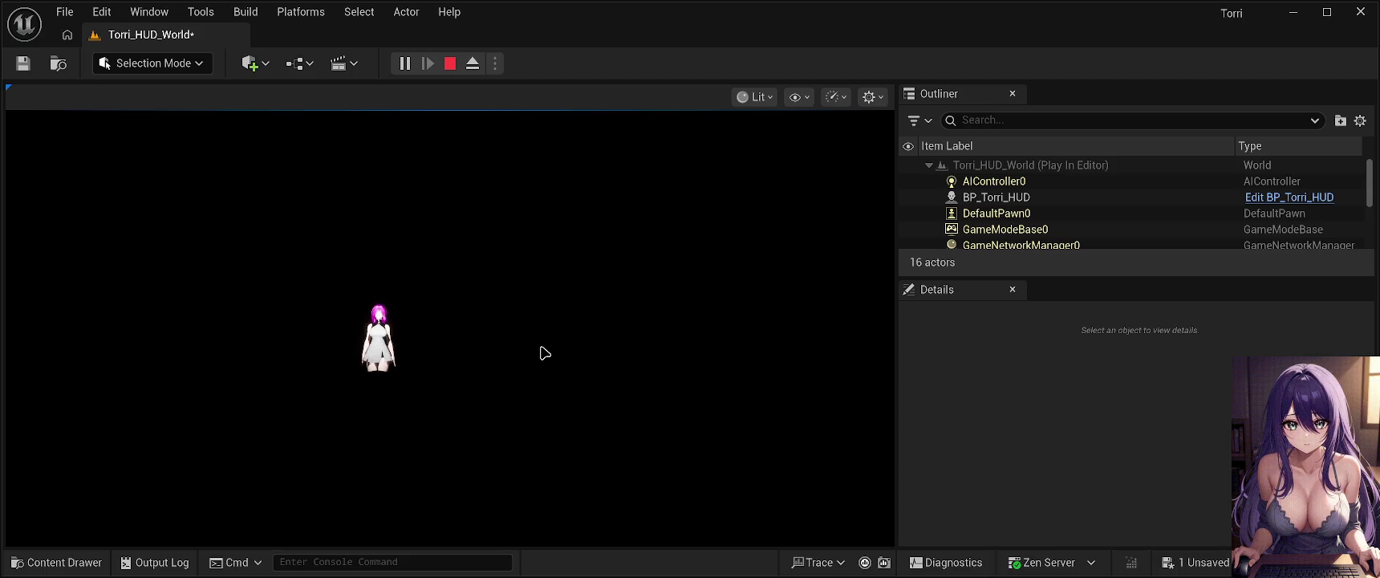
key("Escape")
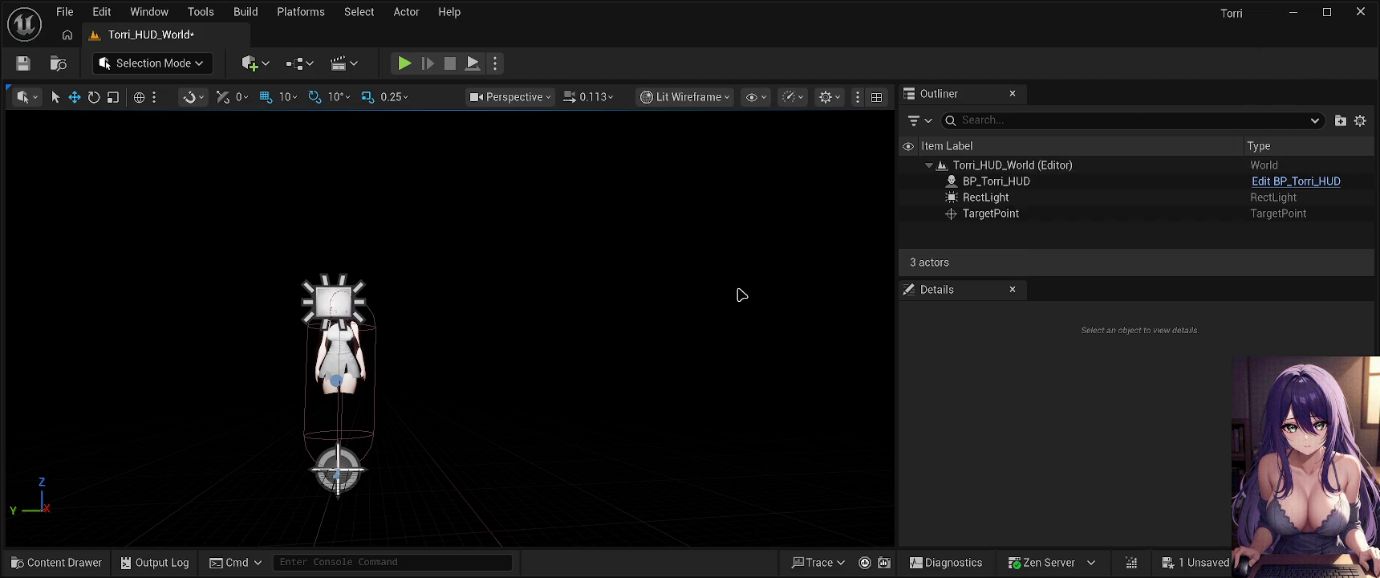
key("alt+p")
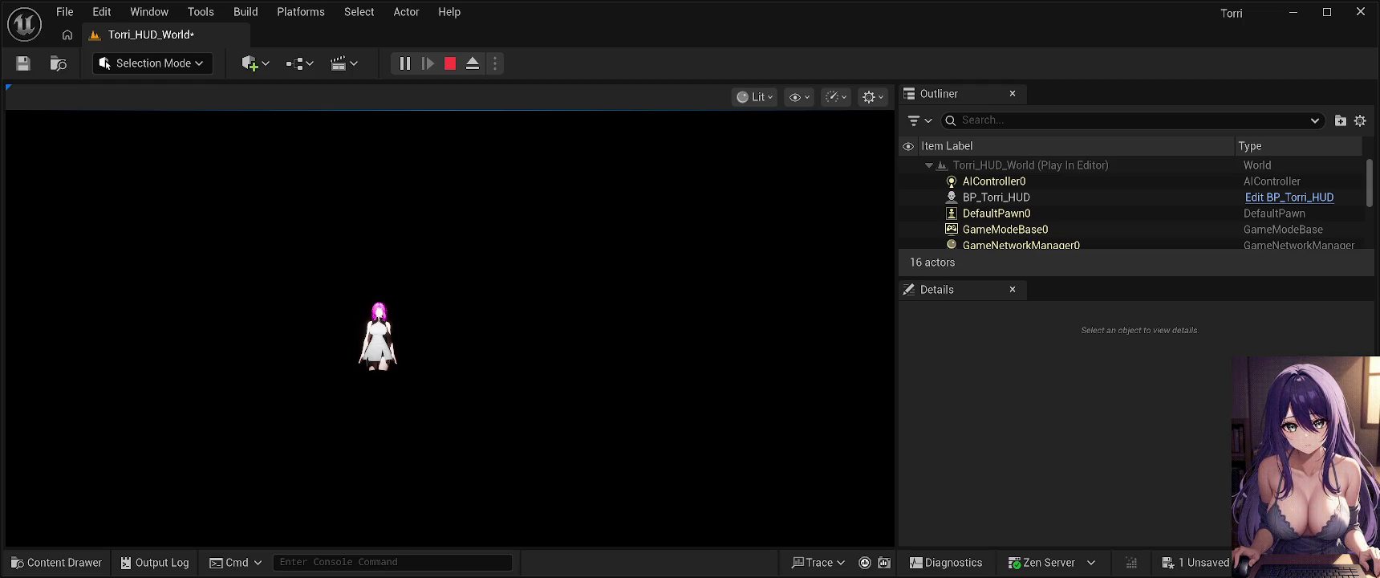
key("Escape")
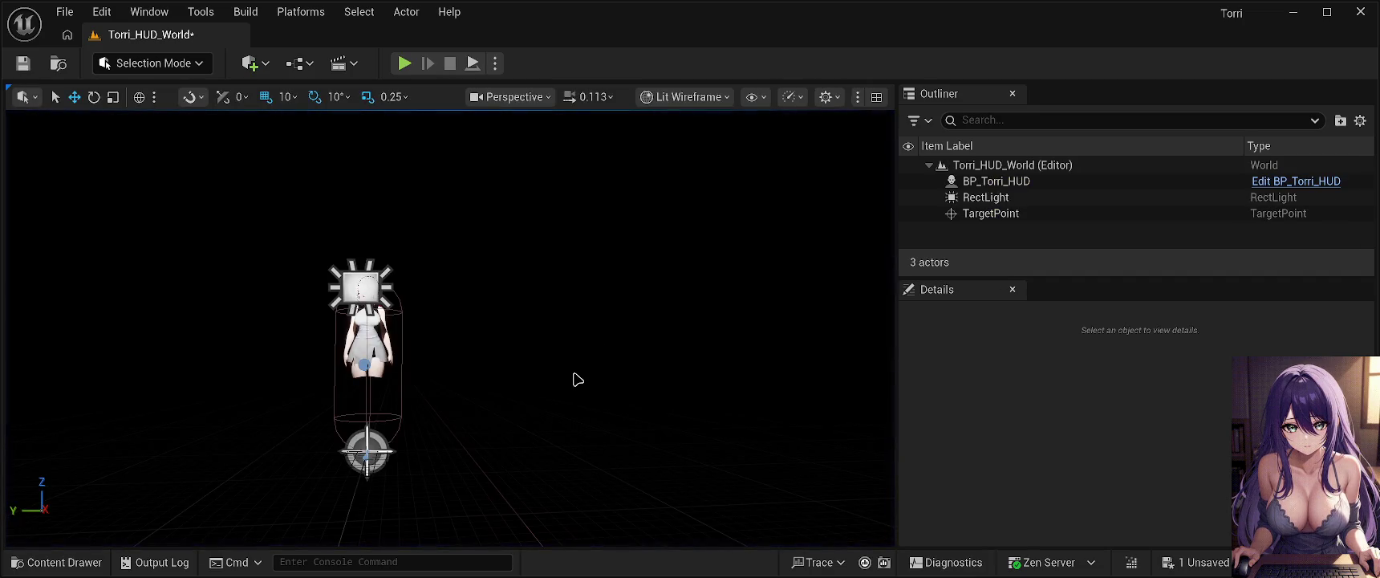
Select BP_Torri_HUD, show the editor helpers again, and dolly in until its camera frame appears.
mouse_move(573, 377)
left_mouse_down()
mouse_move(642, 378)
mouse_move(586, 378)
left_mouse_up()
mouse_move(484, 394)
left_mouse_down()
mouse_move(506, 394)
mouse_move(484, 394)
mouse_move(502, 376)
mouse_move(473, 376)
mouse_move(424, 409)
left_mouse_up()
left_click(233, 365)
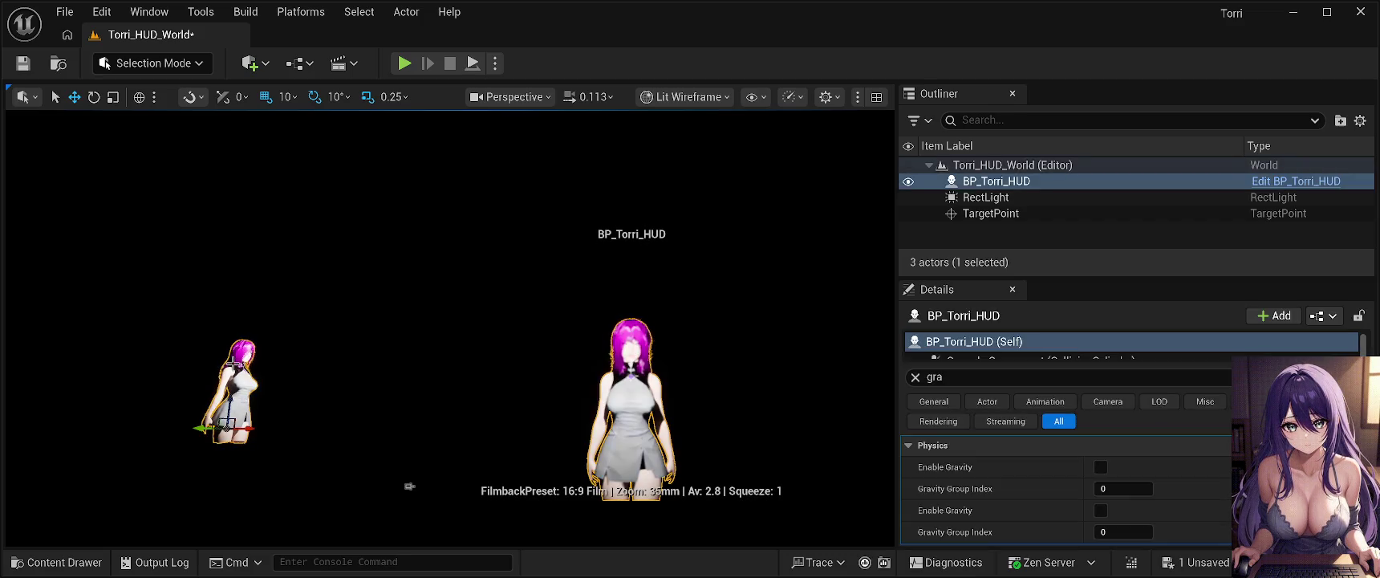
mouse_move(233, 365)
left_mouse_down()
mouse_move(305, 365)
mouse_move(258, 350)
left_mouse_up()
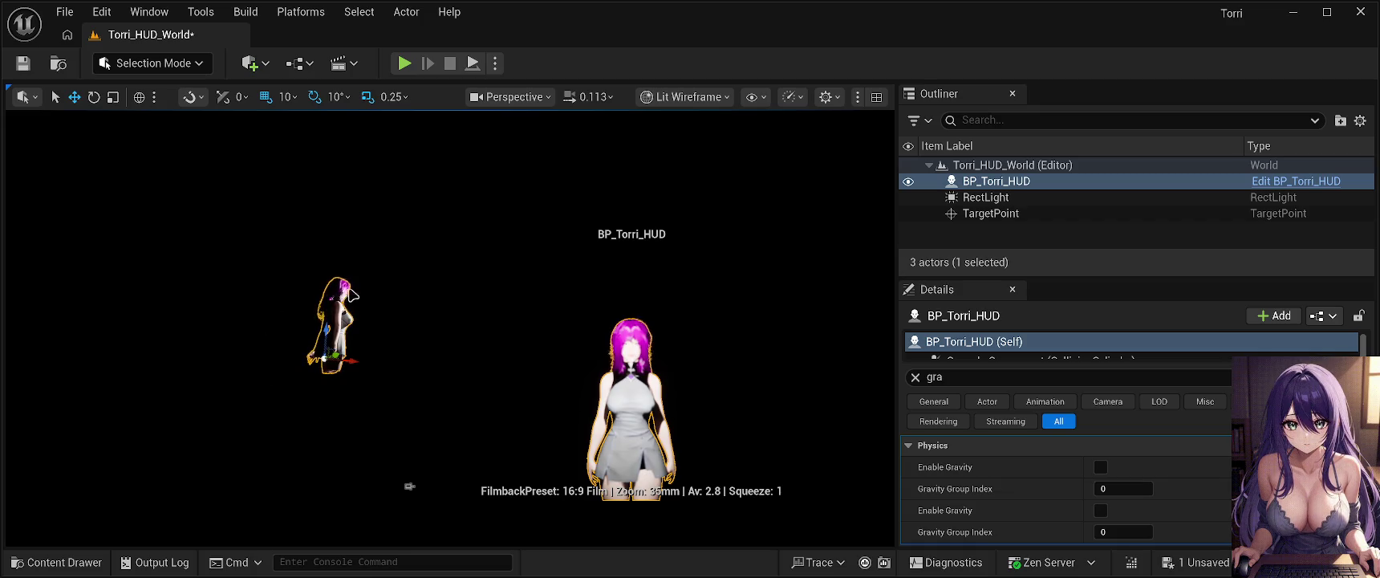
key("g")
mouse_move(462, 344)
left_mouse_down()
mouse_move(506, 344)
mouse_move(455, 356)
left_mouse_up()
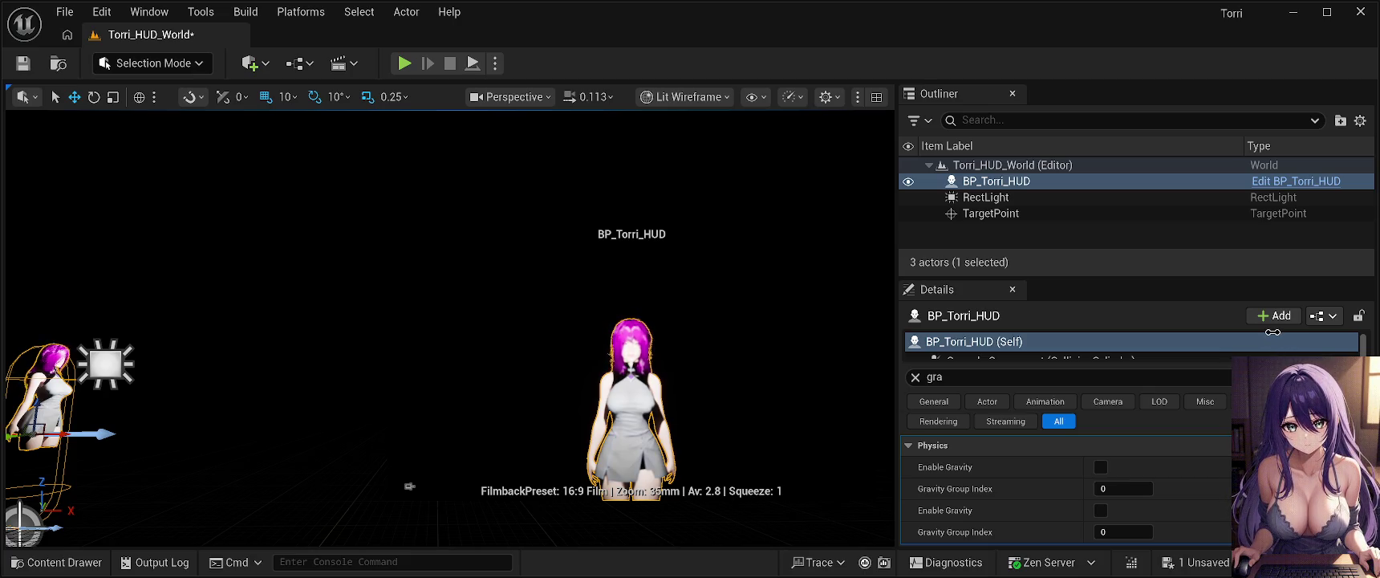
scroll(632, 386, "up", 5)
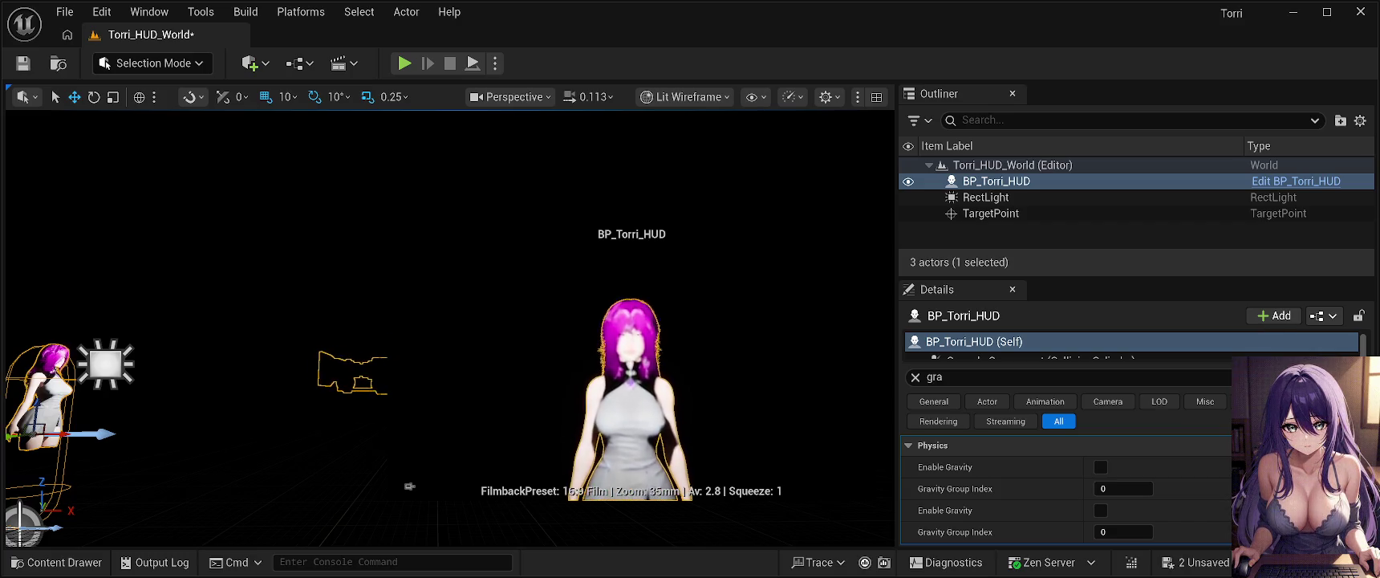
scroll(631, 385, "up", 6)
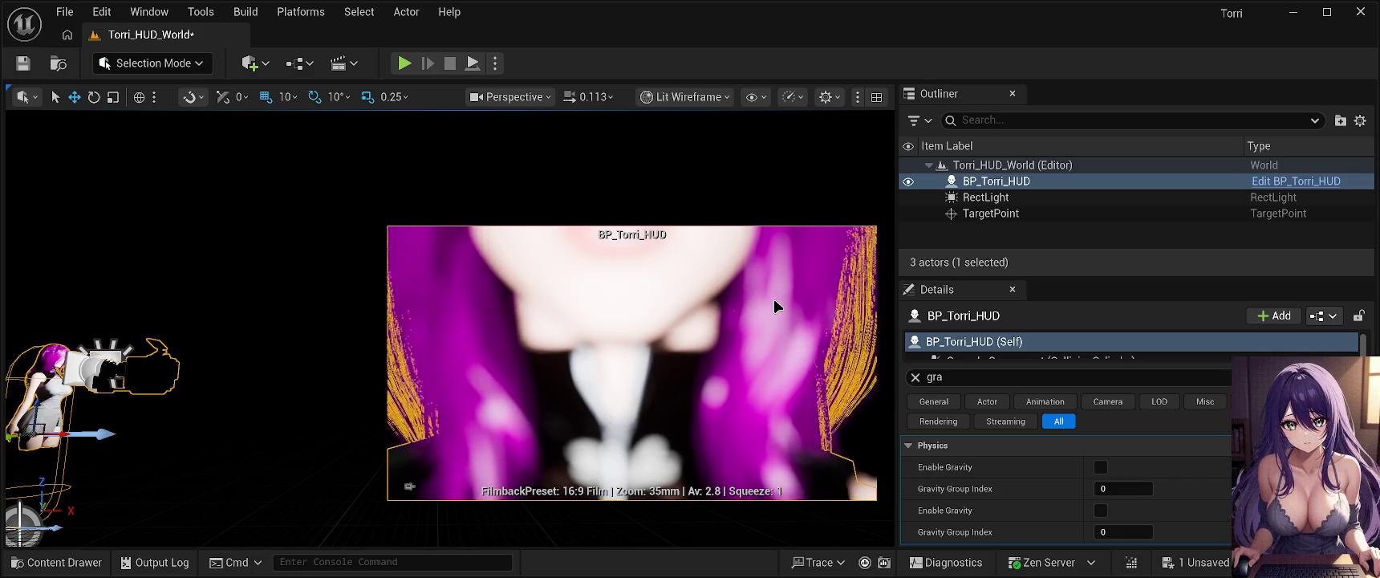
key("alt+p")
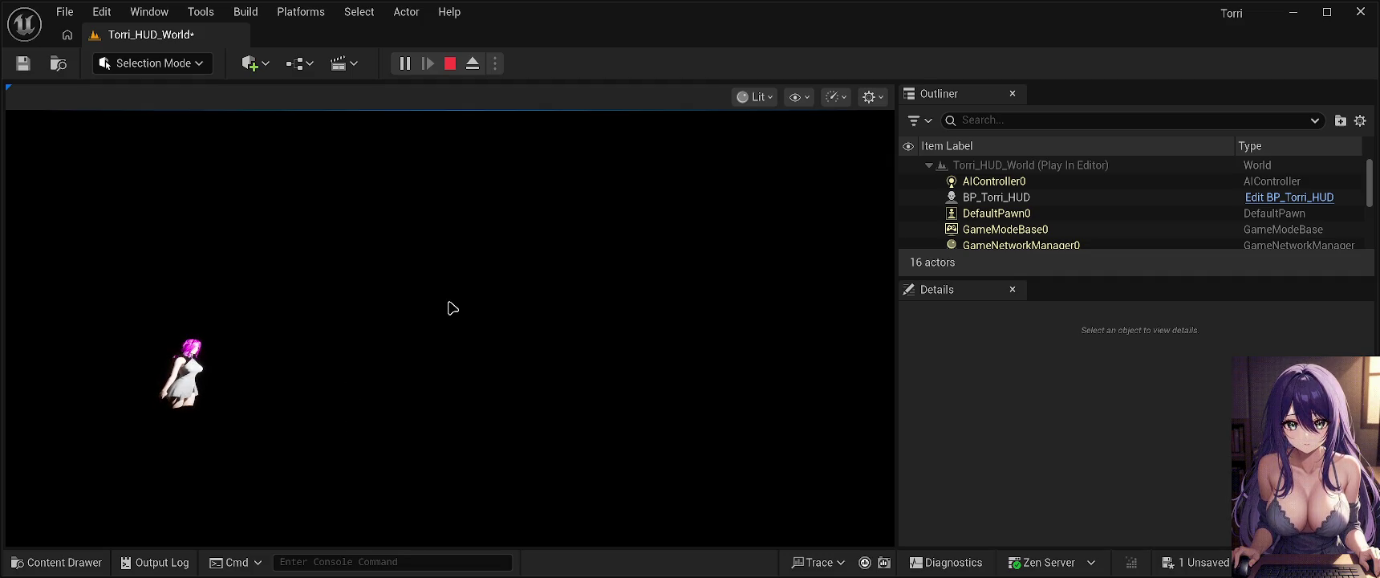
left_click(450, 64)
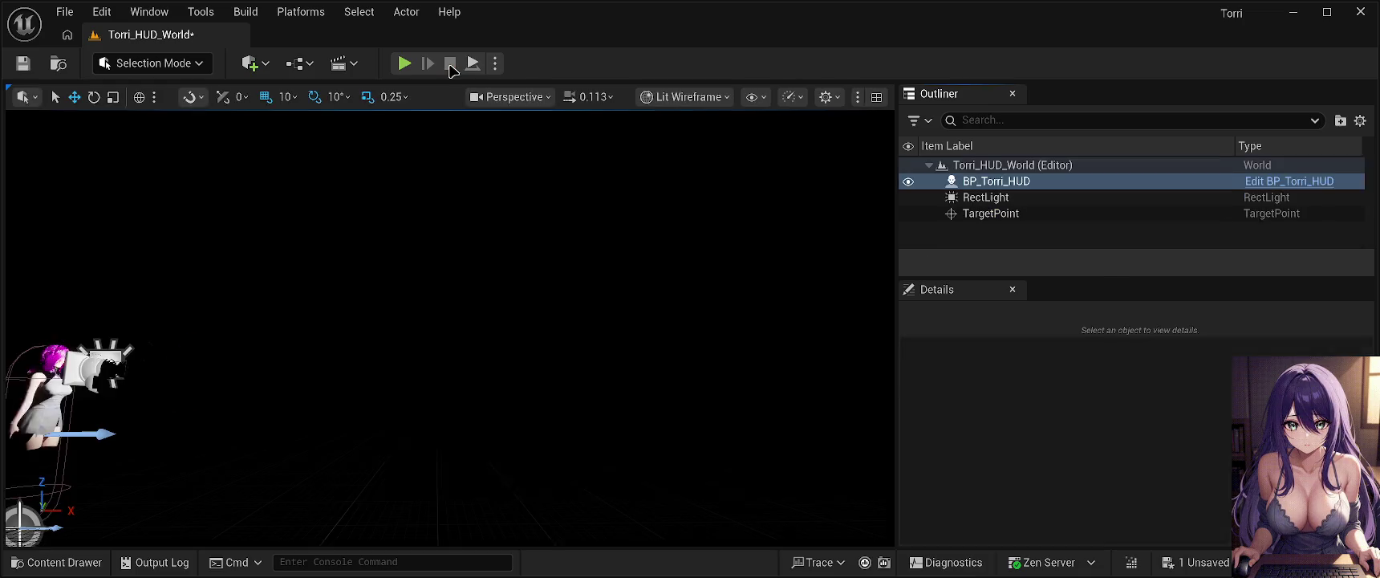
Orbit the view back away from the BP_Torri_HUD character.
left_click_drag(354, 324, 297, 401)
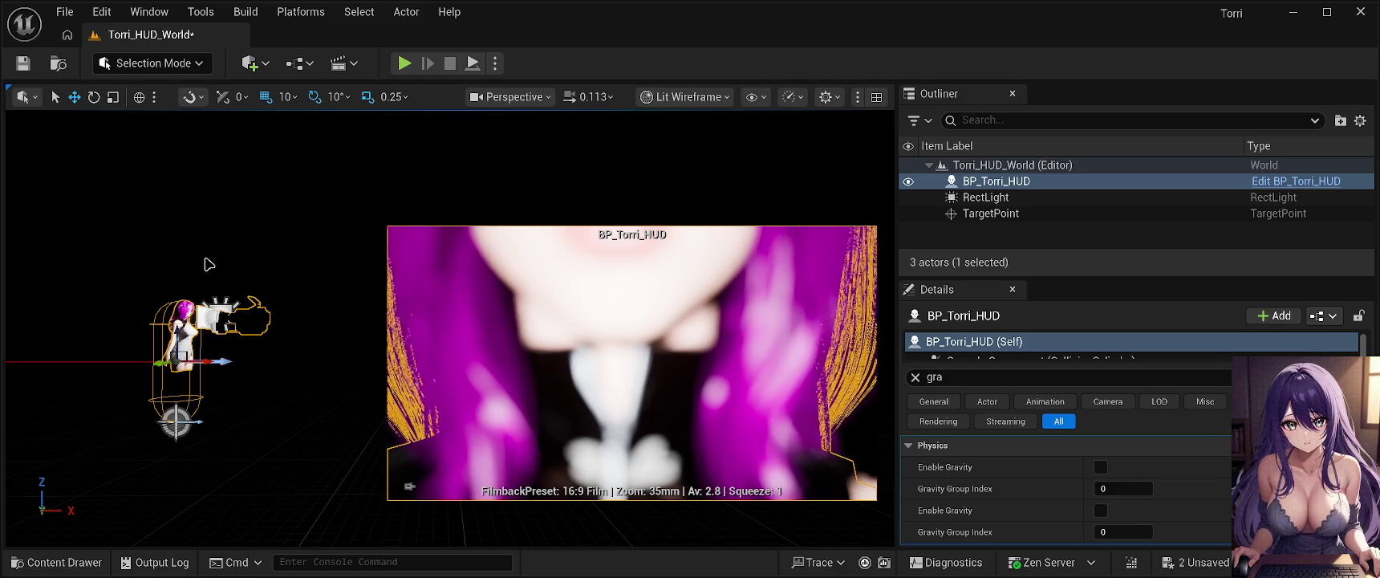
Save Torri_HUD_World and start a Play In Editor test of the level.
left_click(24, 63)
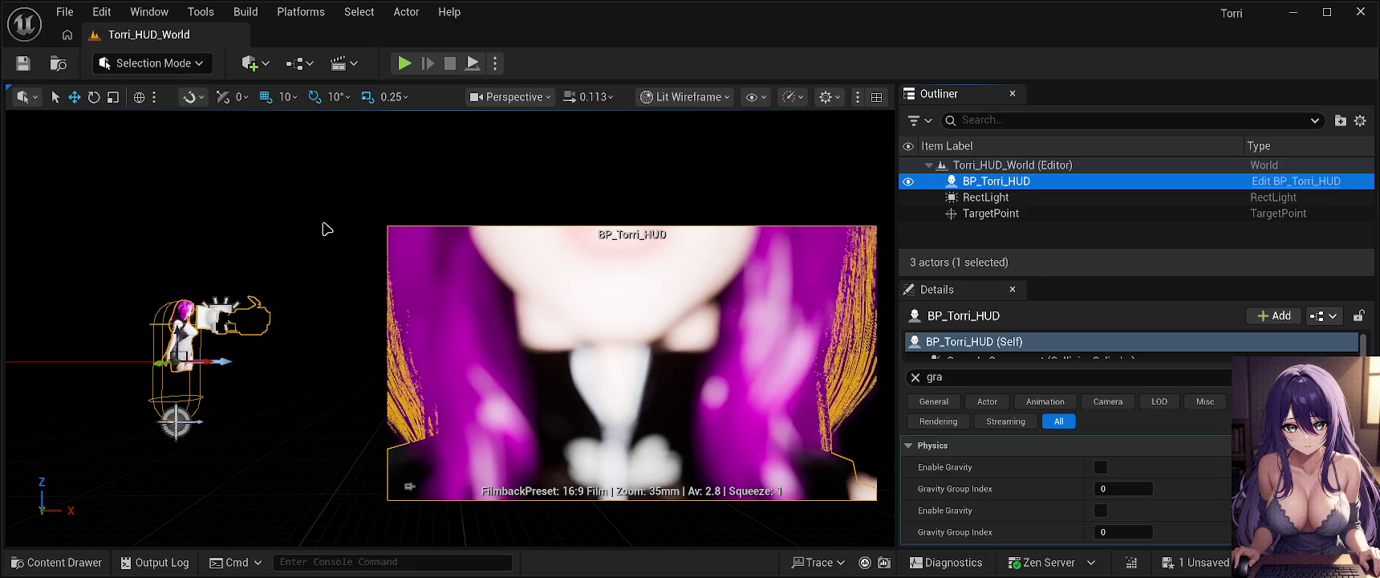
key("alt+p")
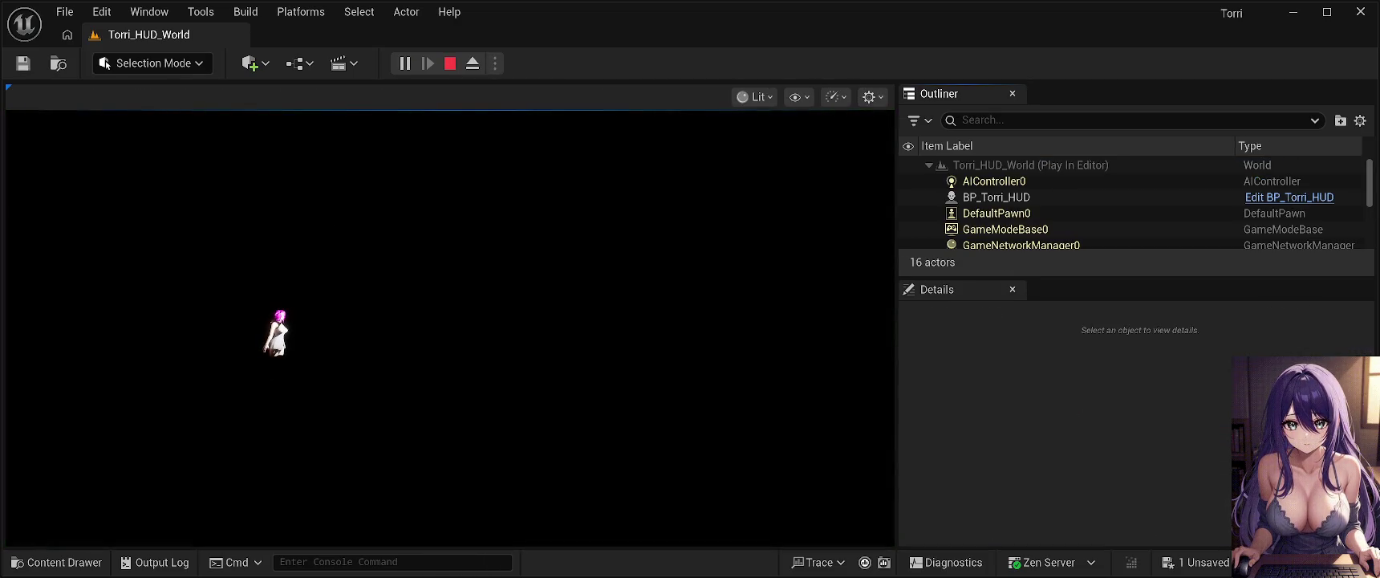
Stop the play test and save the current level.
key("Escape")
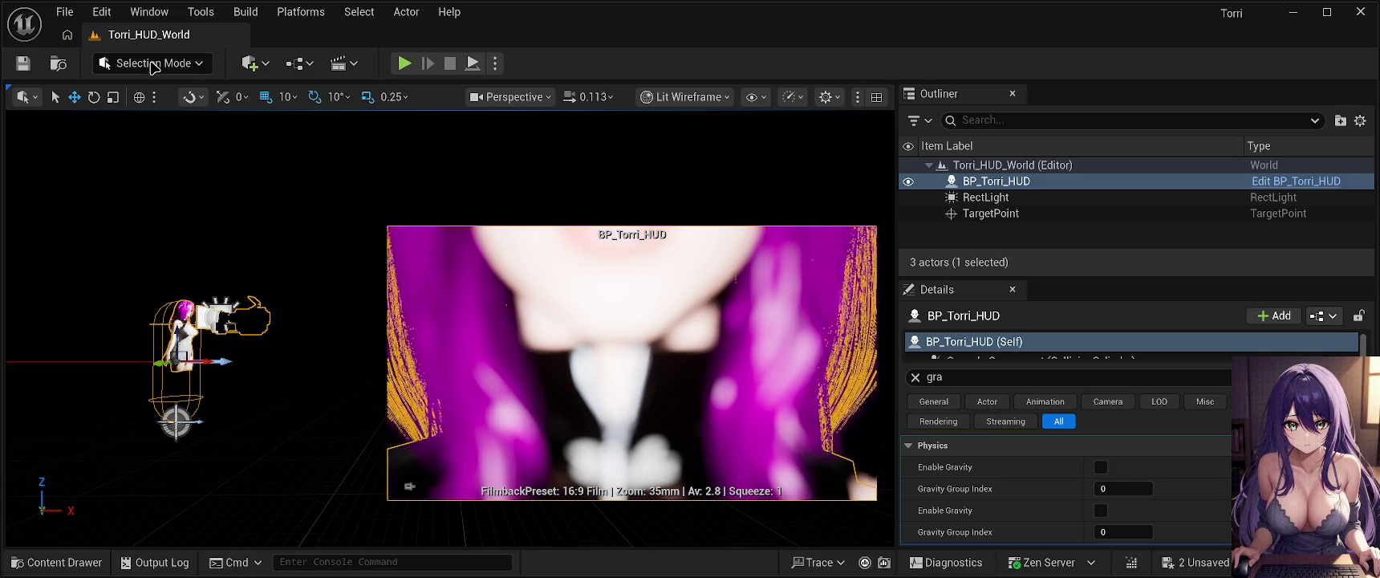
left_click(22, 62)
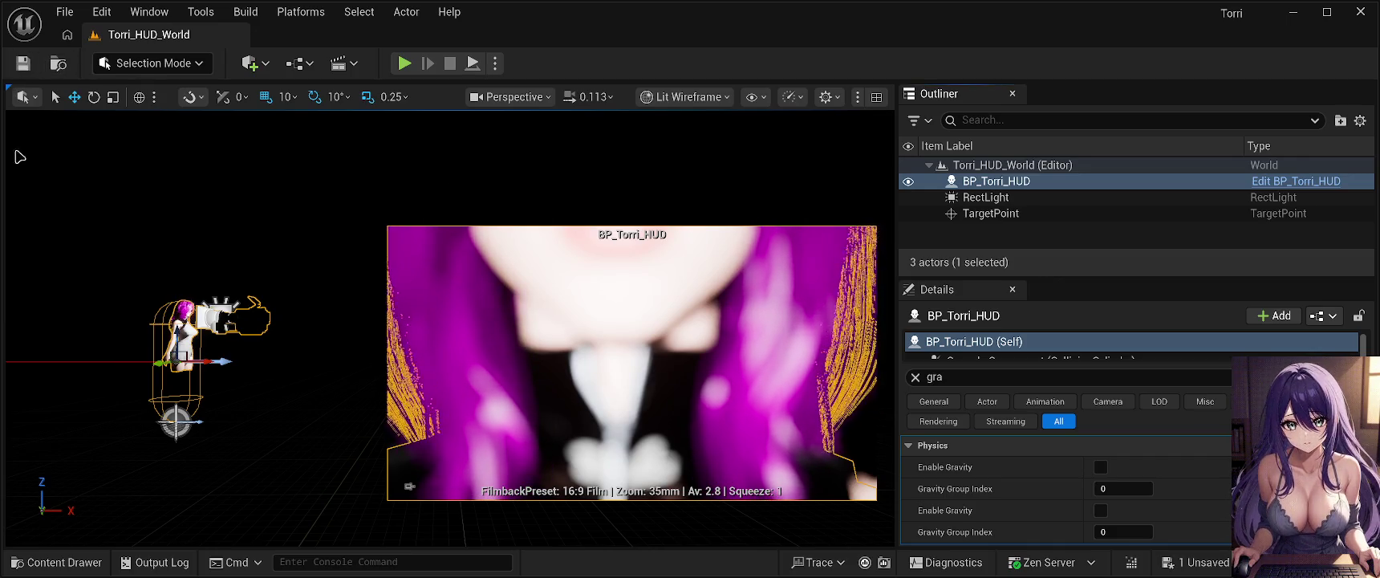
Start a Play In Editor session of Torri_HUD_World.
key("alt+p")
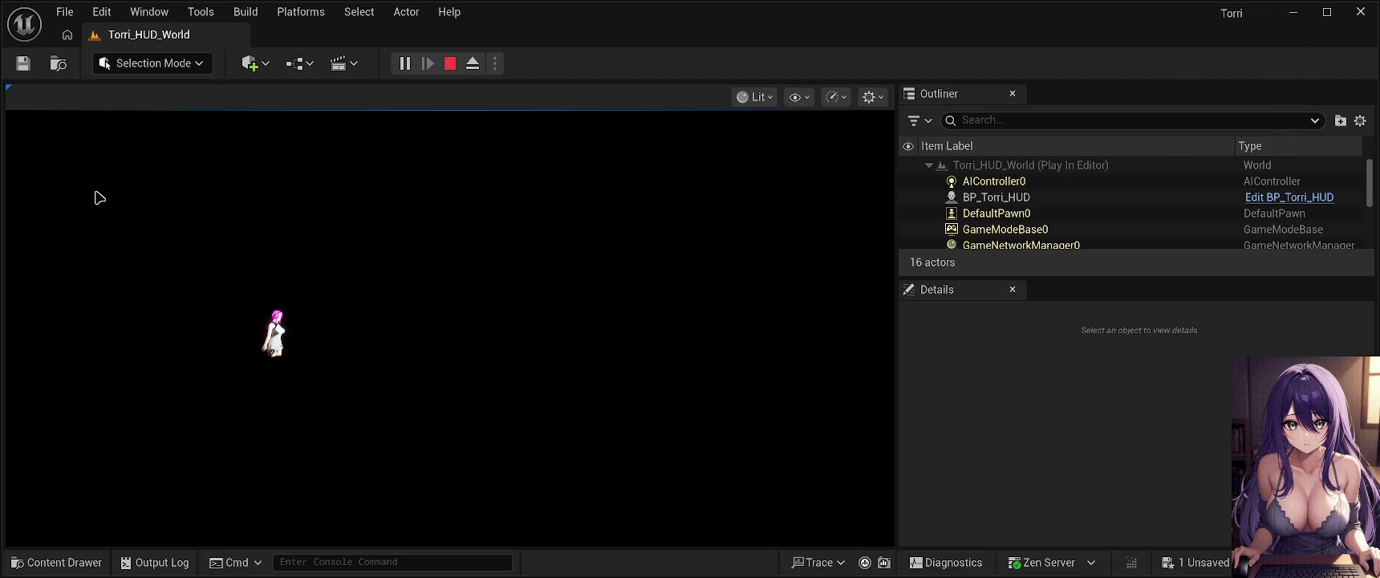
Give the running Torri_HUD_World game input control, then end the play test.
left_click(63, 12)
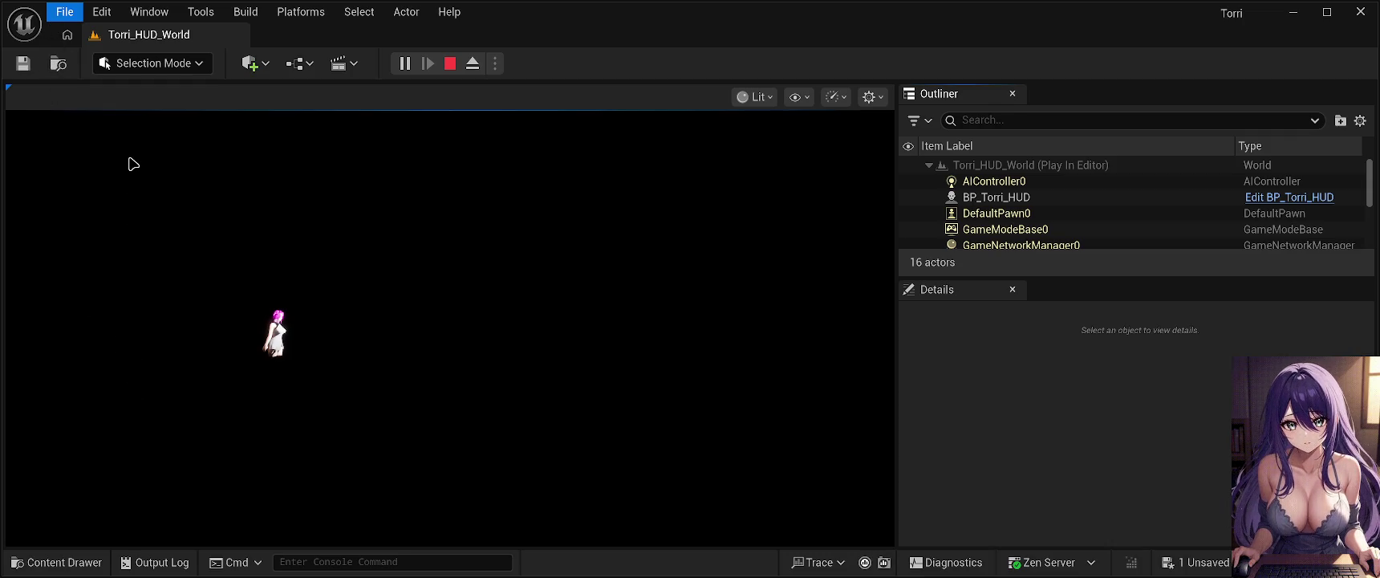
left_click(133, 164)
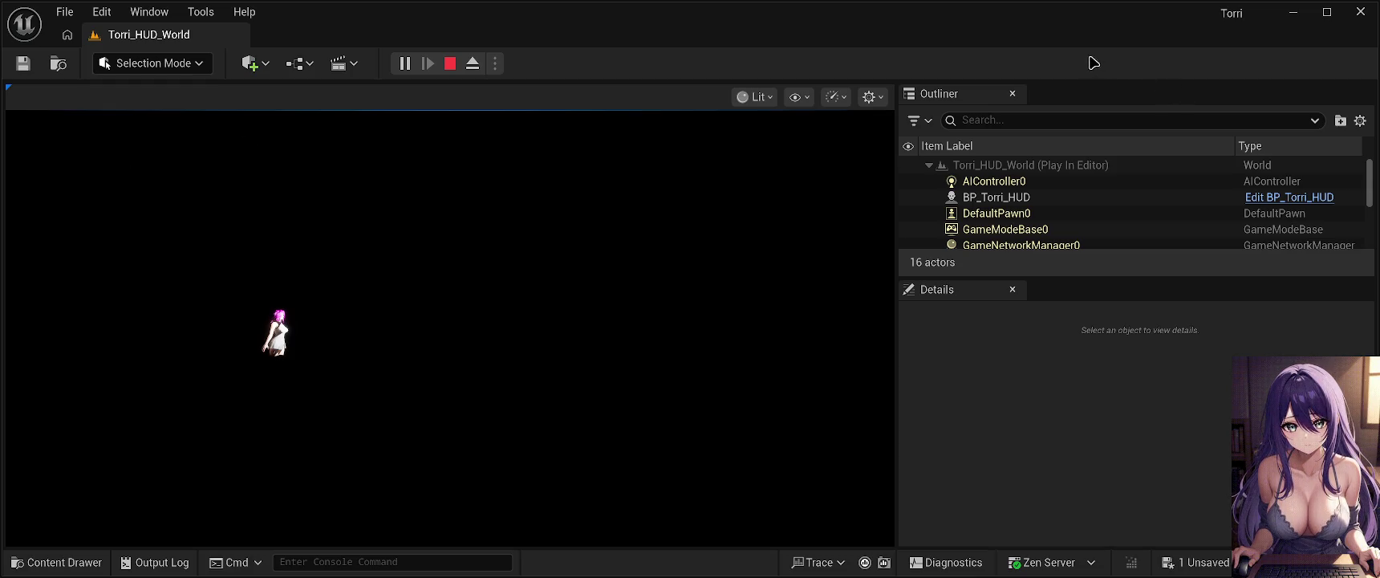
left_click(64, 12)
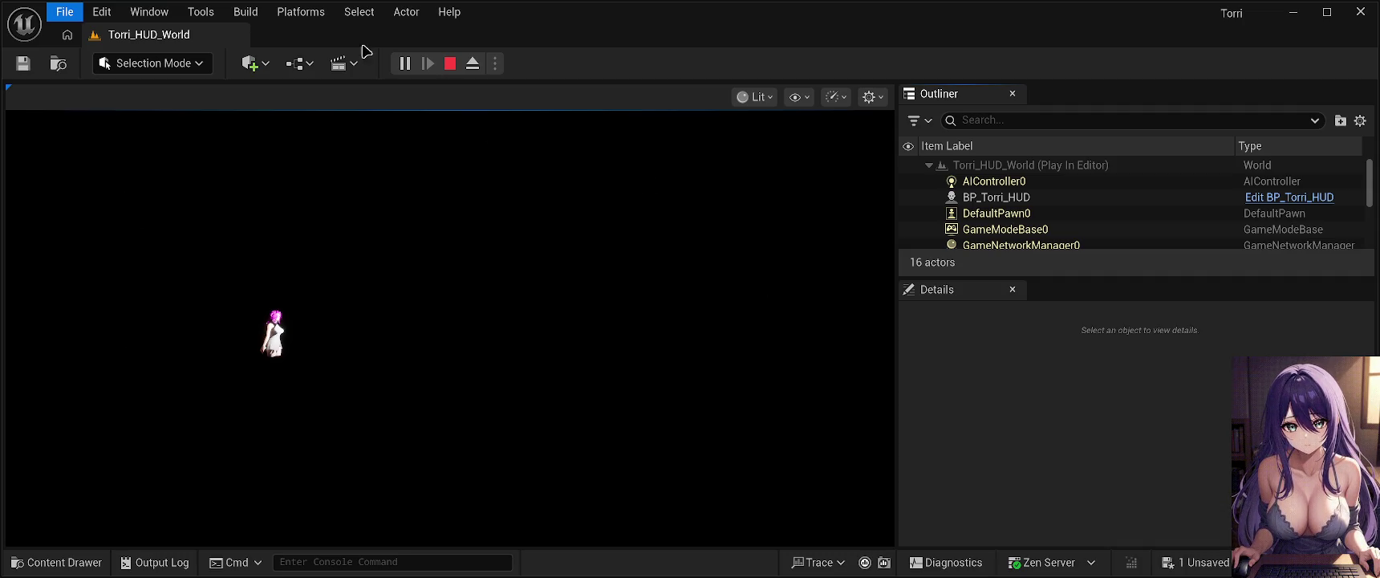
left_click(559, 277)
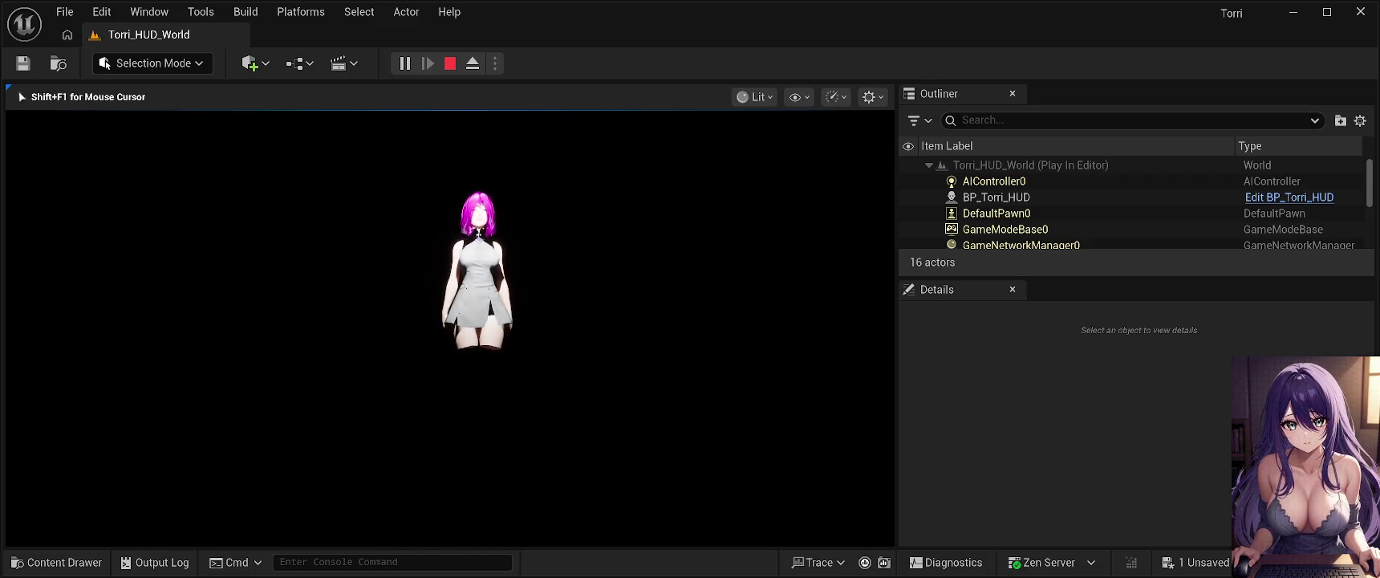
key("Escape")
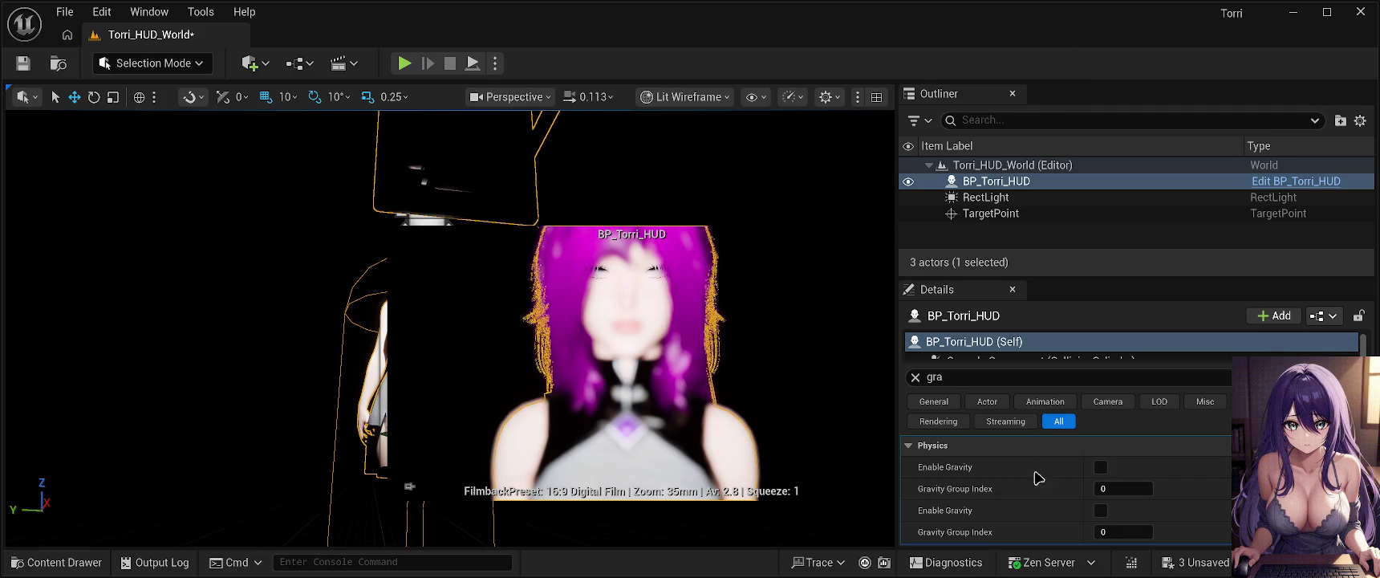
Select BP_Torri_HUD in the Outliner to review its gravity settings.
left_click(1086, 71)
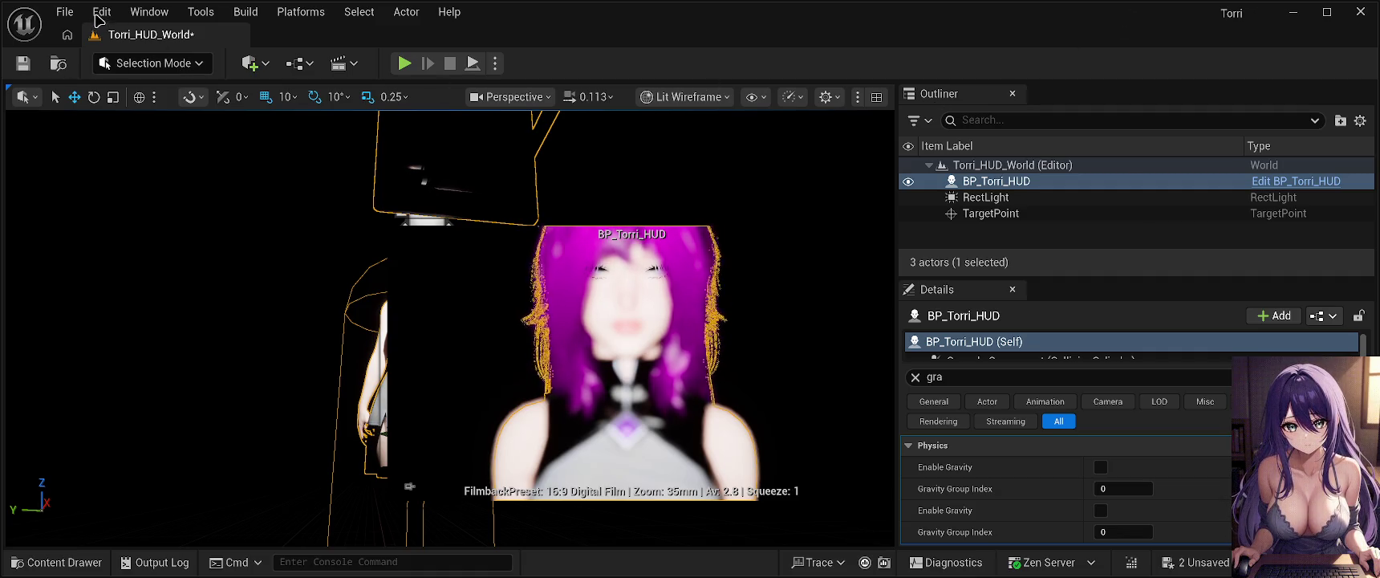
key("alt")
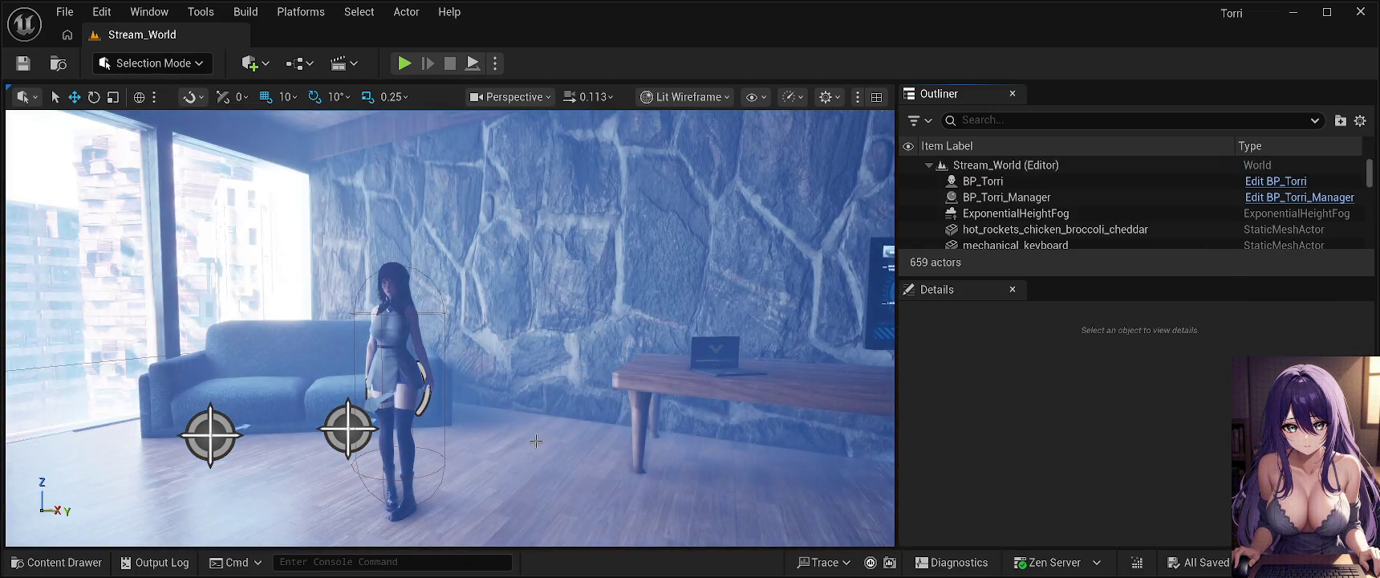
Start a play test of the Stream_World level.
key("alt+p")
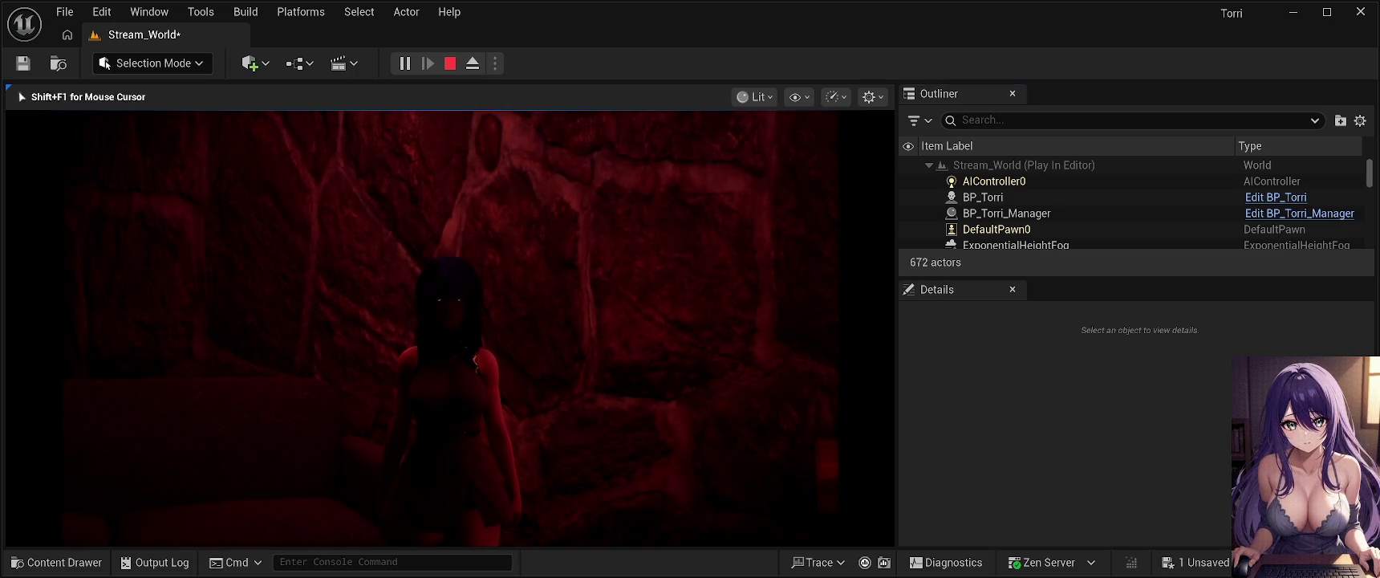
Make the game view fullscreen and teleport the character to TP_Sofa.
key("F11")
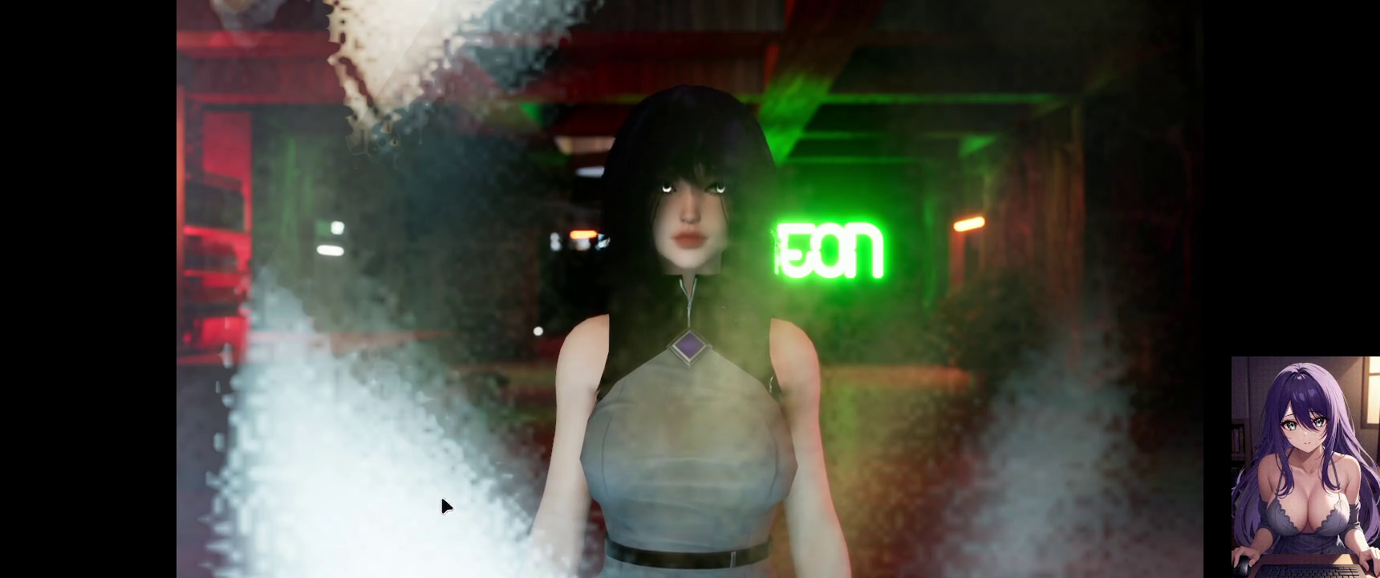
left_click(687, 500)
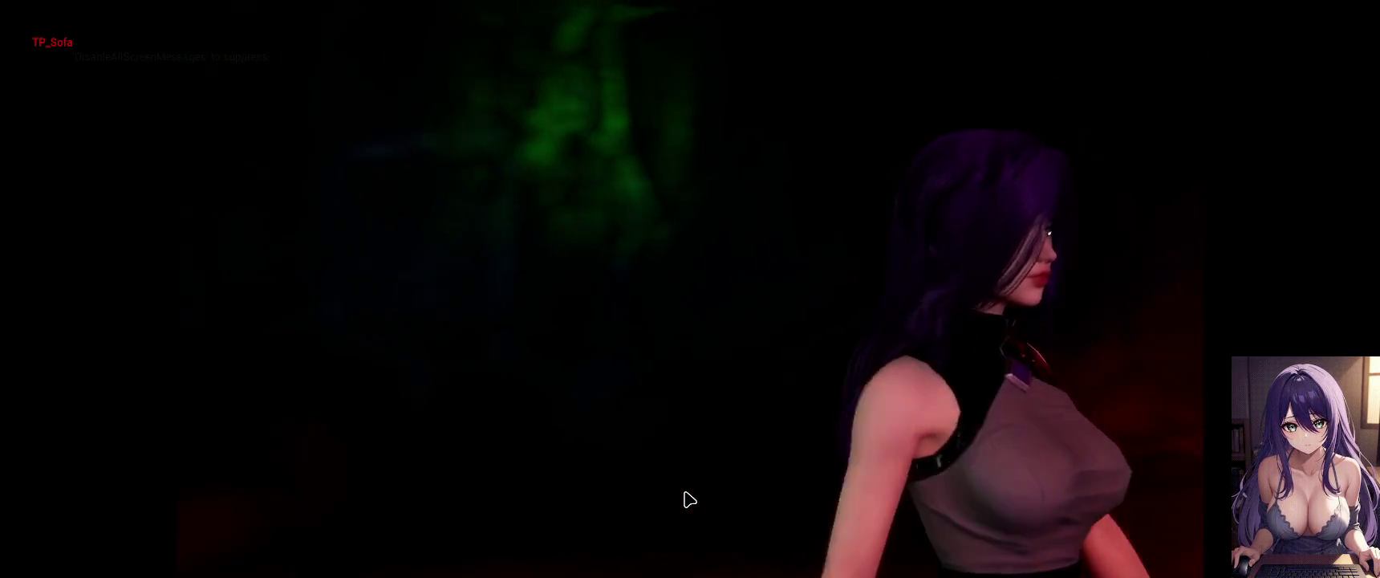
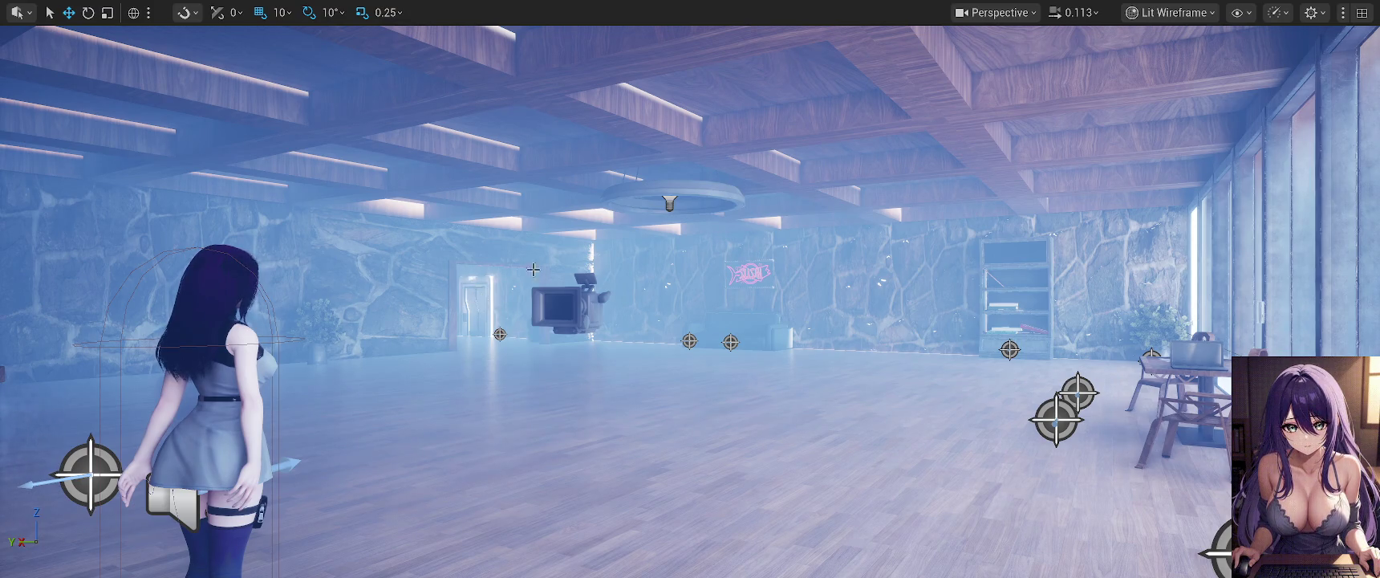
Select a floor piece, exit the fullscreen viewport, and open then dismiss the File menu.
left_click(839, 380)
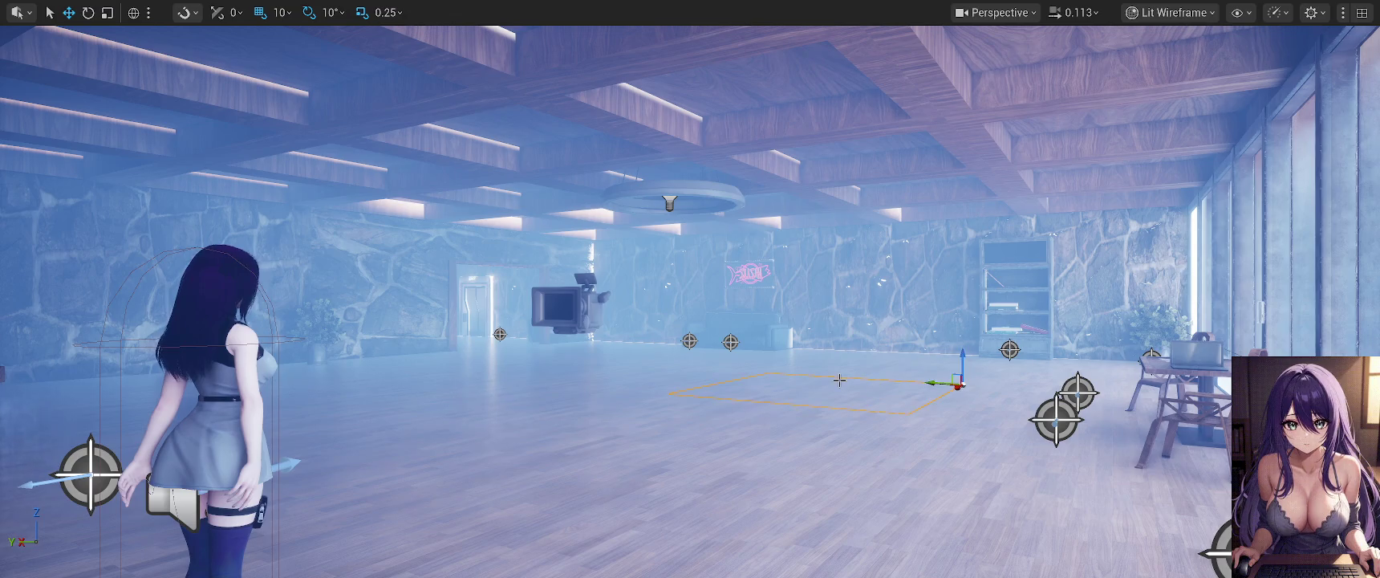
key("F11")
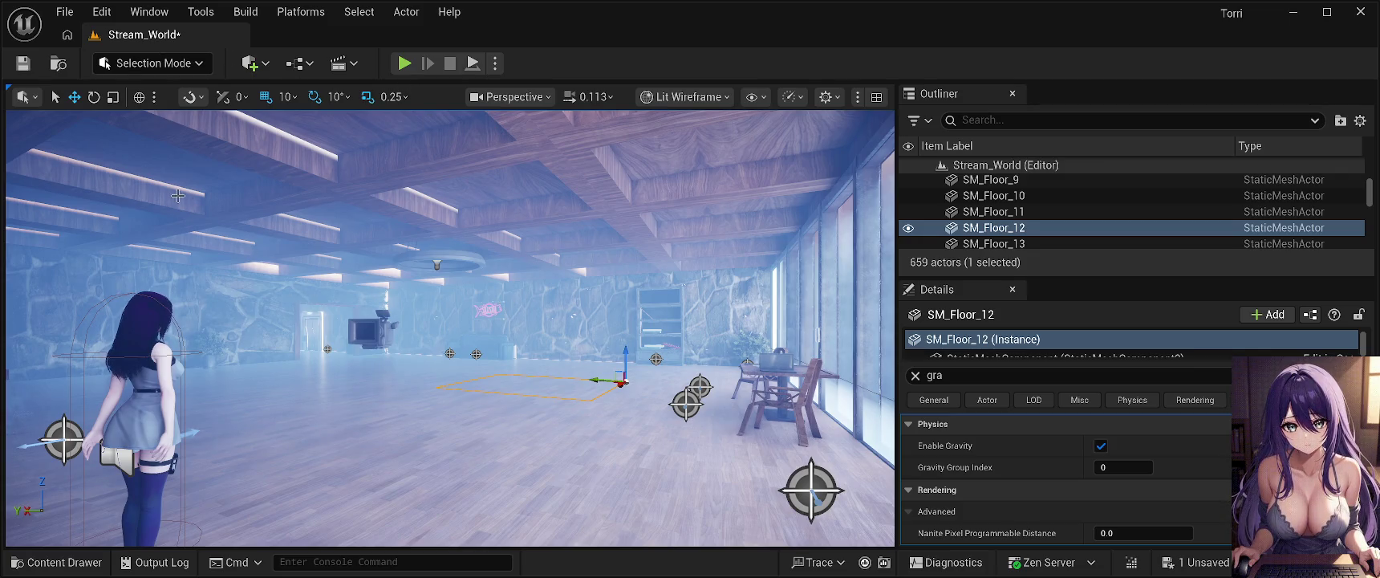
left_click(65, 12)
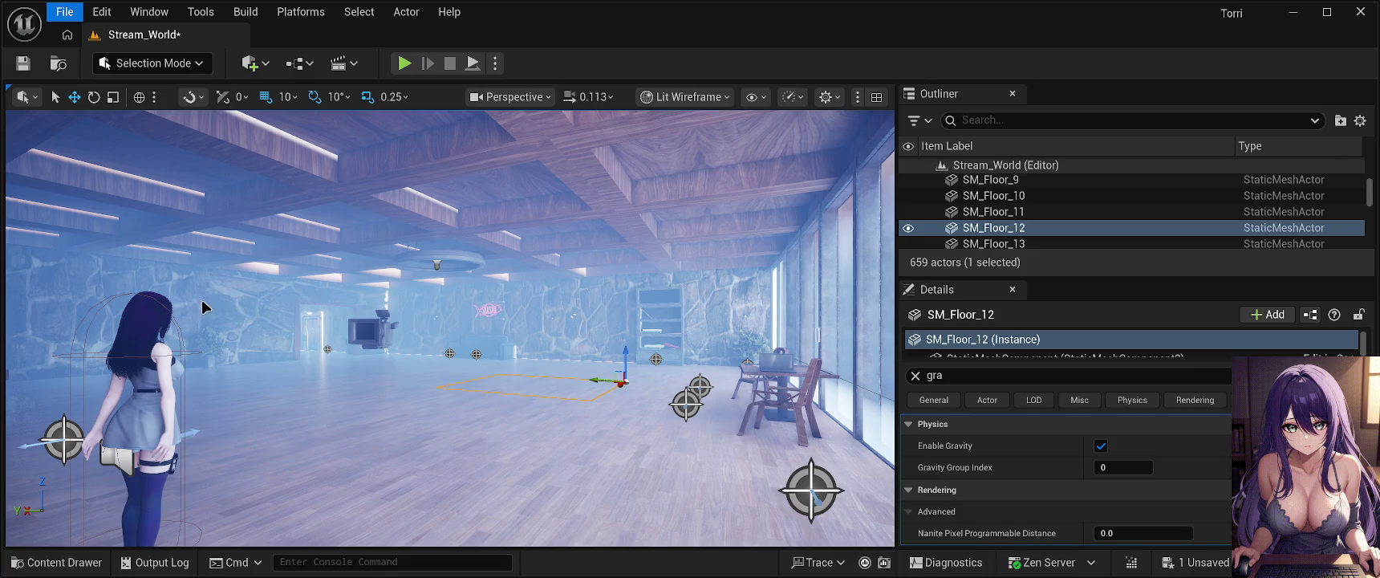
left_click(133, 98)
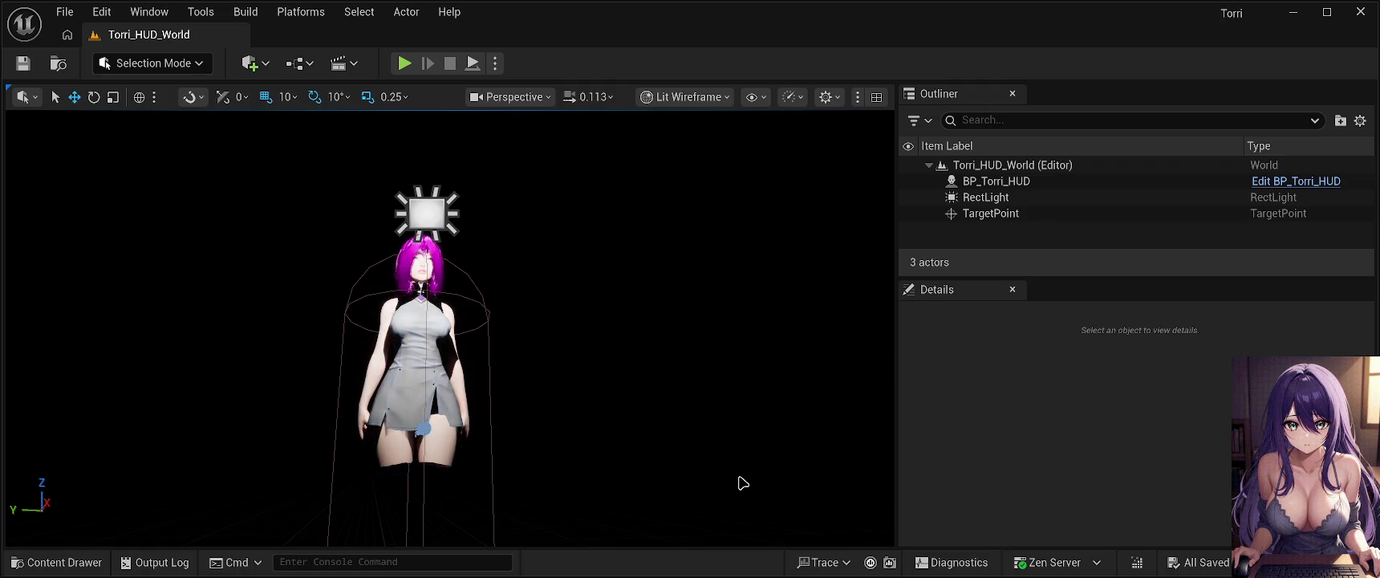
Orbit to view the character at an angle, then test-play Torri_HUD_World and stop with Esc.
mouse_move(715, 469)
left_mouse_down()
mouse_move(690, 482)
mouse_move(722, 521)
left_mouse_up()
mouse_move(755, 314)
left_mouse_down()
mouse_move(791, 315)
mouse_move(755, 315)
left_mouse_up()
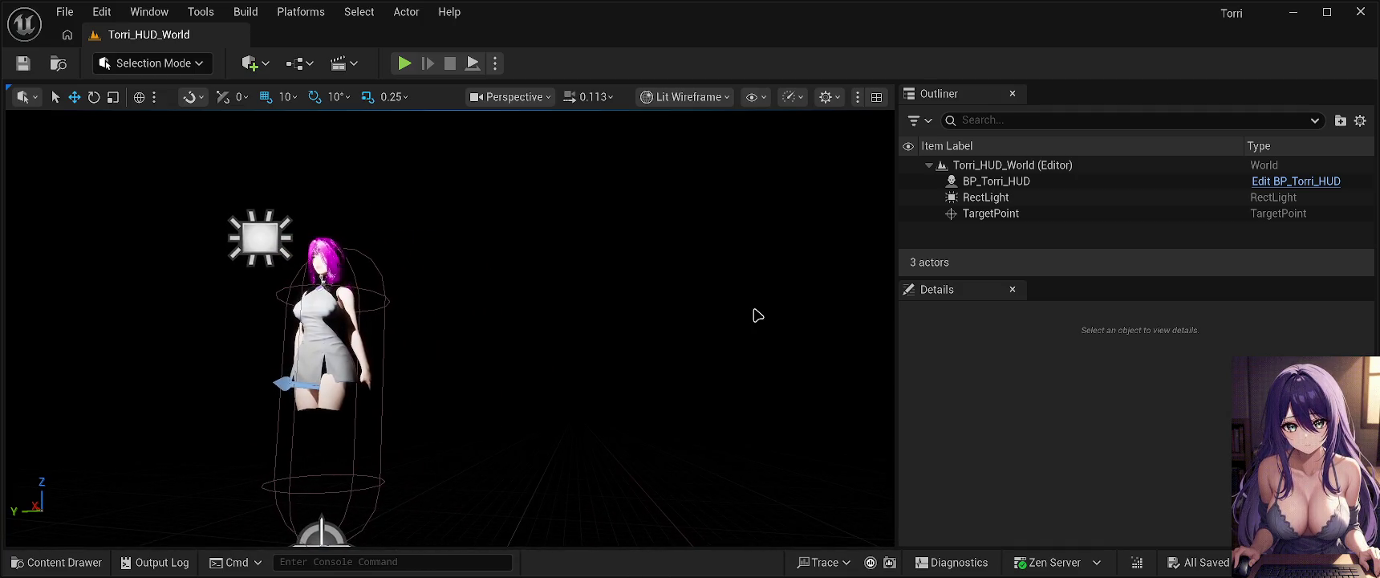
key("alt+p")
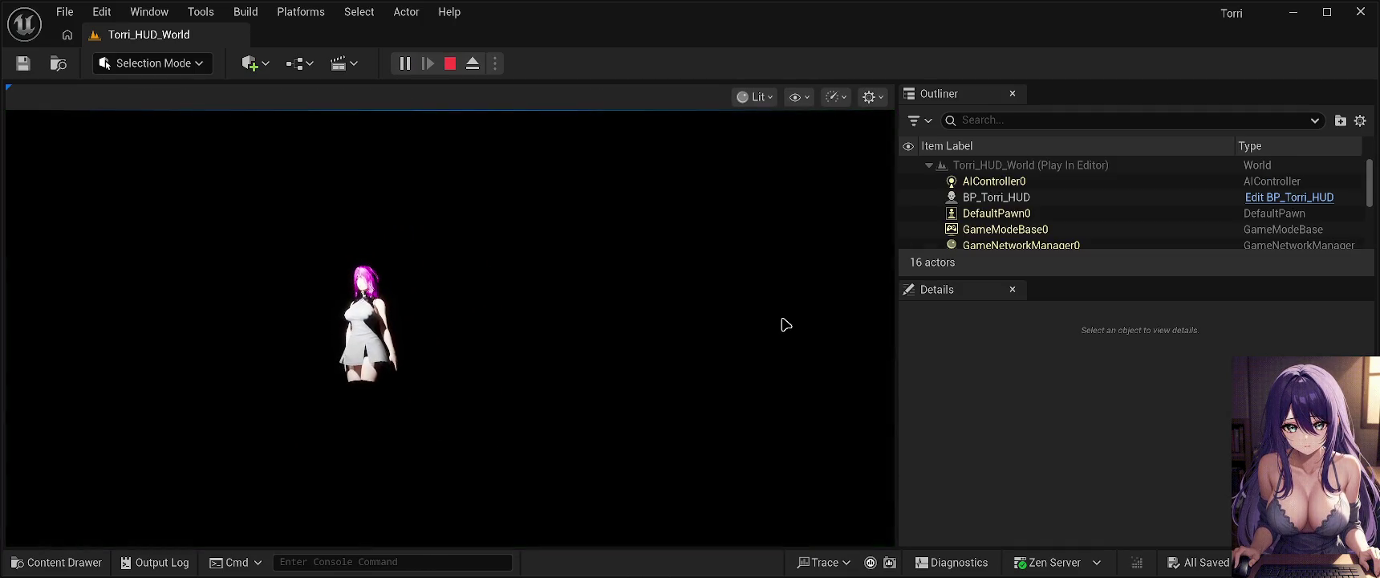
left_click(742, 331)
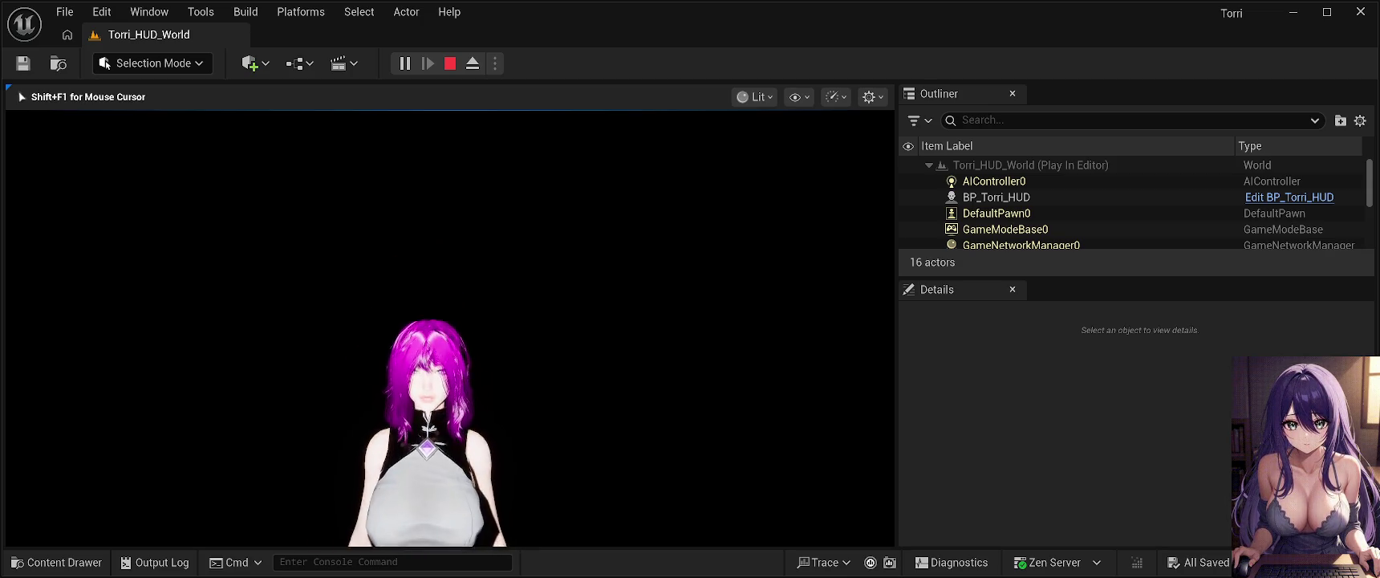
key("Escape")
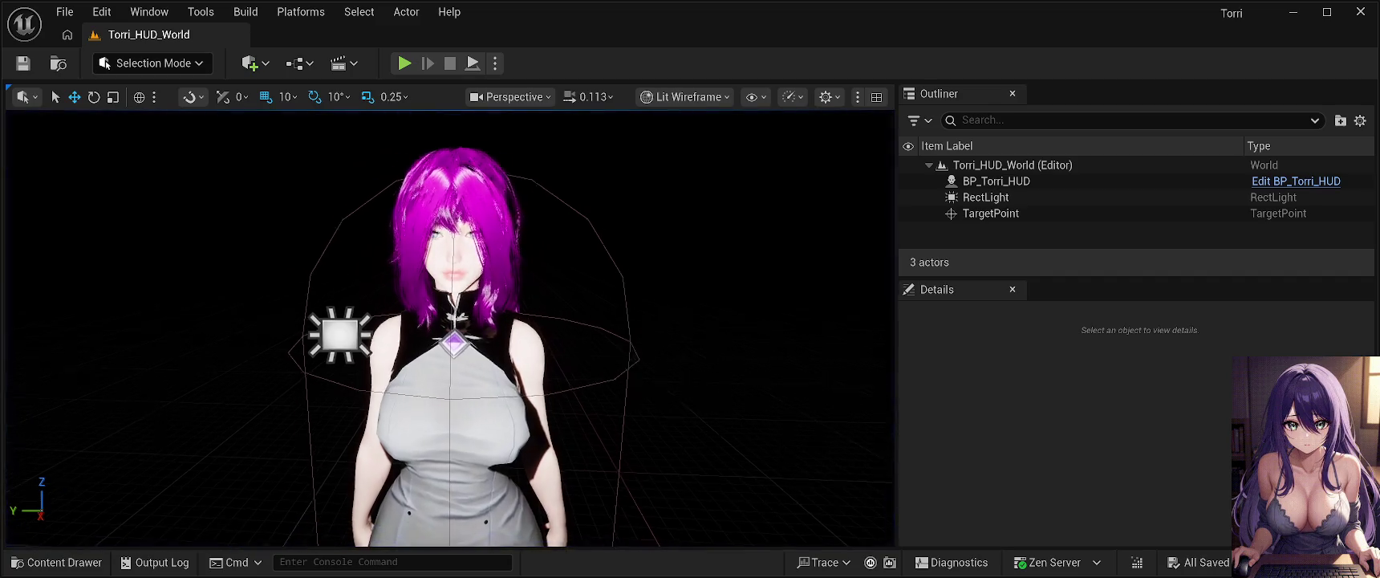
Turn and pull back the view with Game View toggled to see the light and character.
left_click_drag(755, 445, 642, 445)
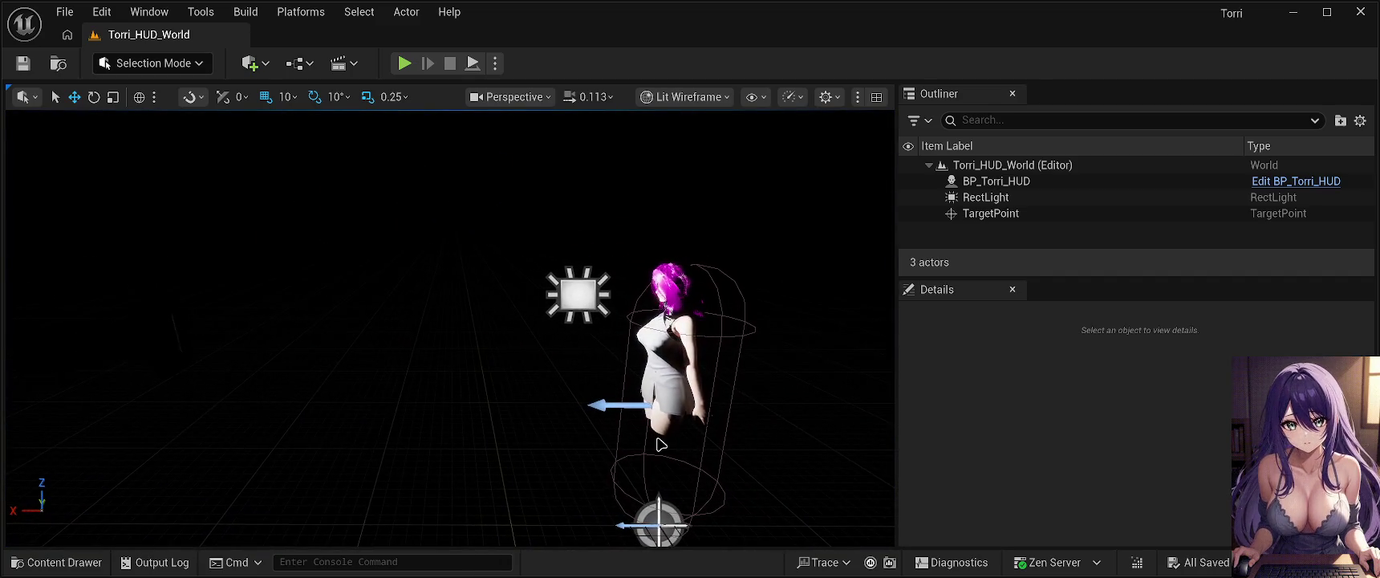
key("g")
key("g")
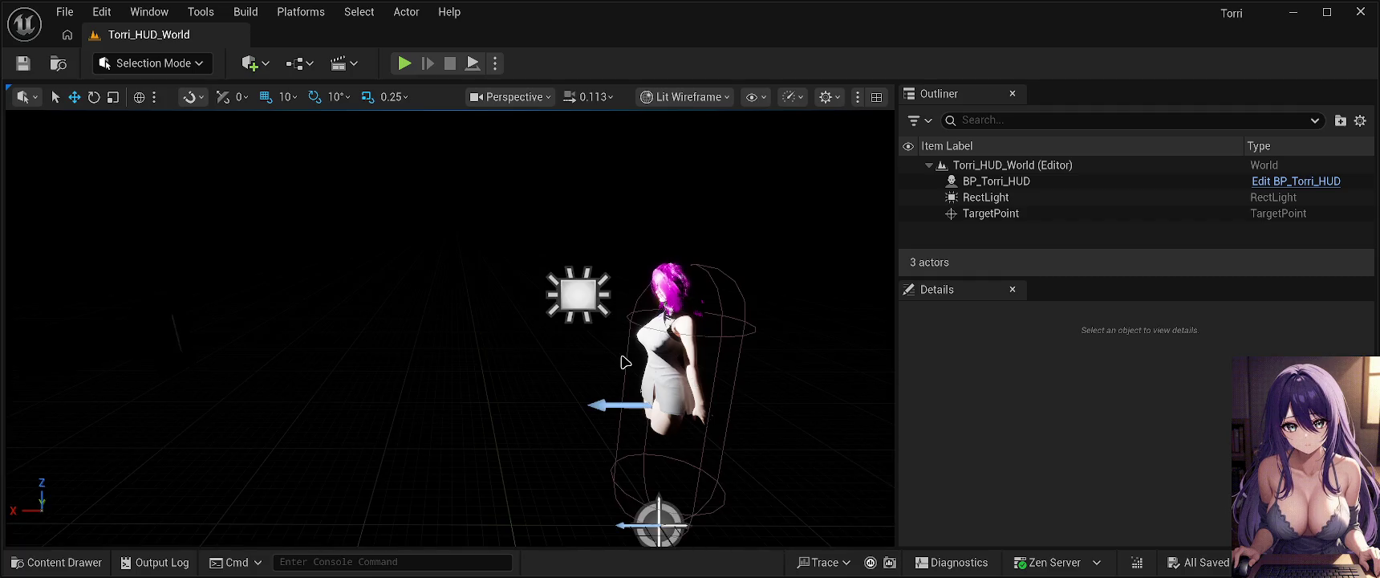
mouse_move(642, 445)
left_mouse_down()
mouse_move(610, 446)
mouse_move(683, 483)
left_mouse_up()
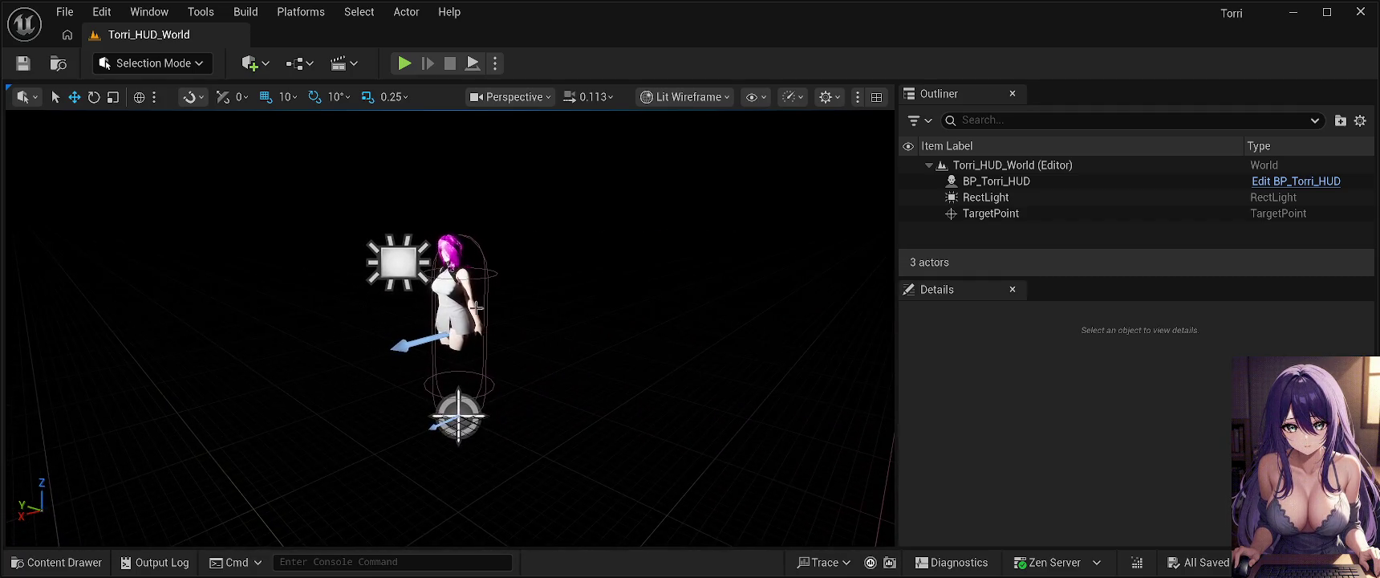
Look through BP_Torri_HUD's camera and pan until the standing character and RectLight are framed.
left_click(447, 296)
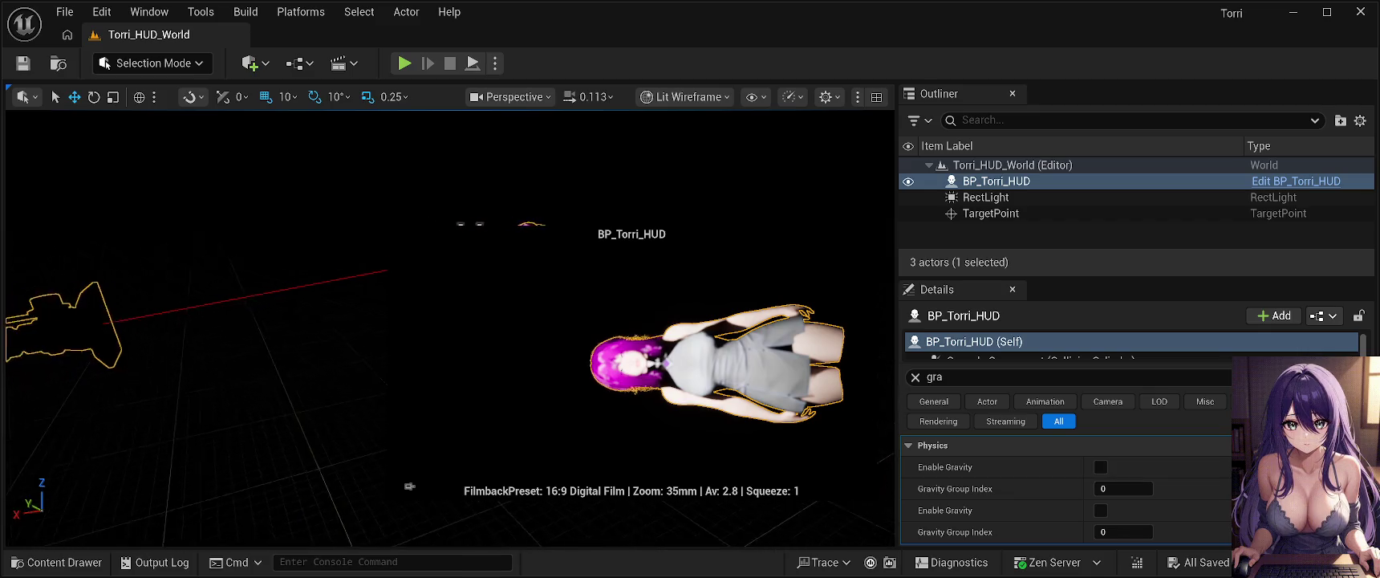
left_click_drag(449, 321, 493, 313)
left_click_drag(401, 491, 438, 490)
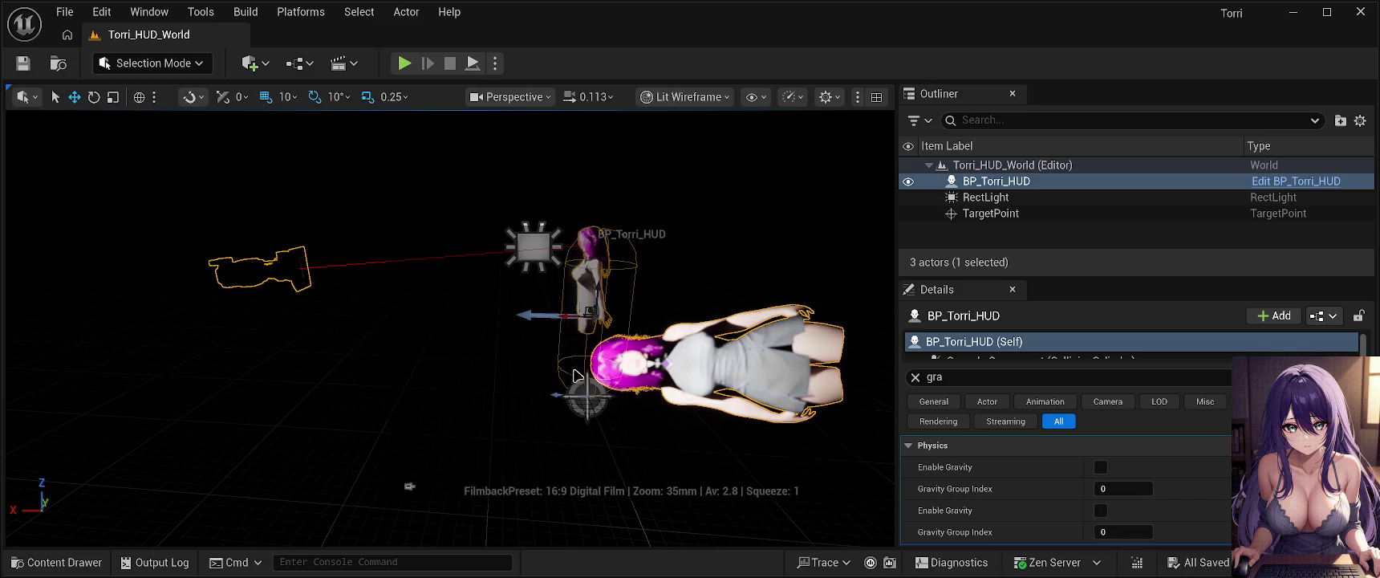
left_click_drag(495, 279, 337, 314)
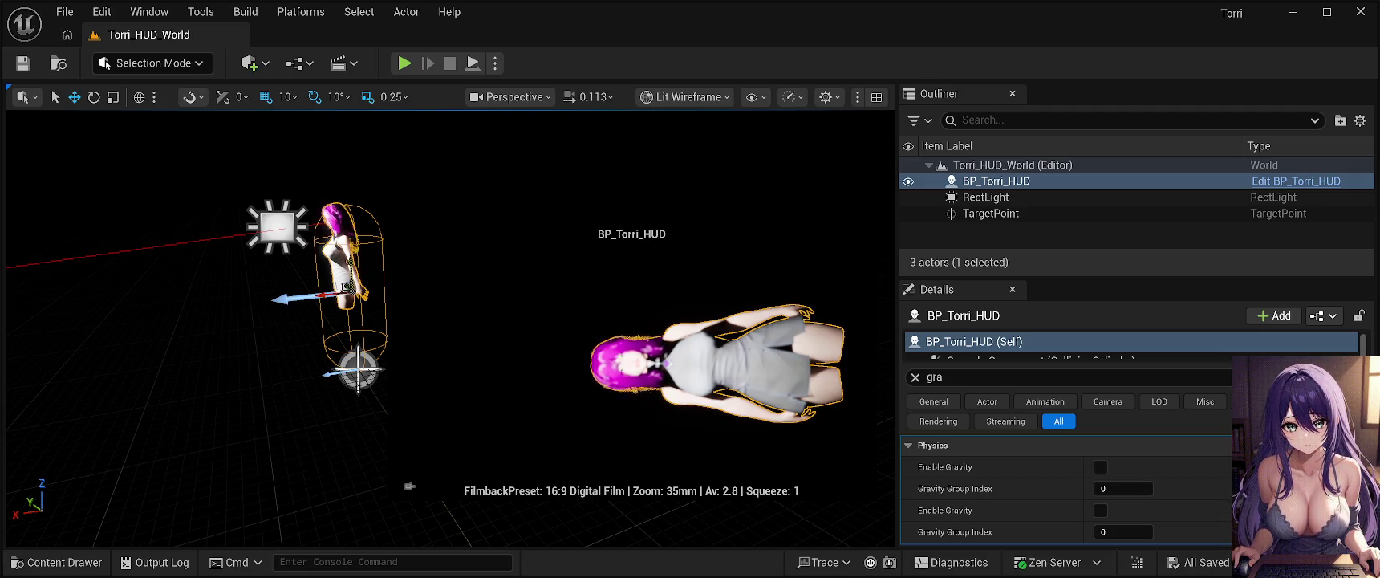
scroll(1043, 344, "down", 2)
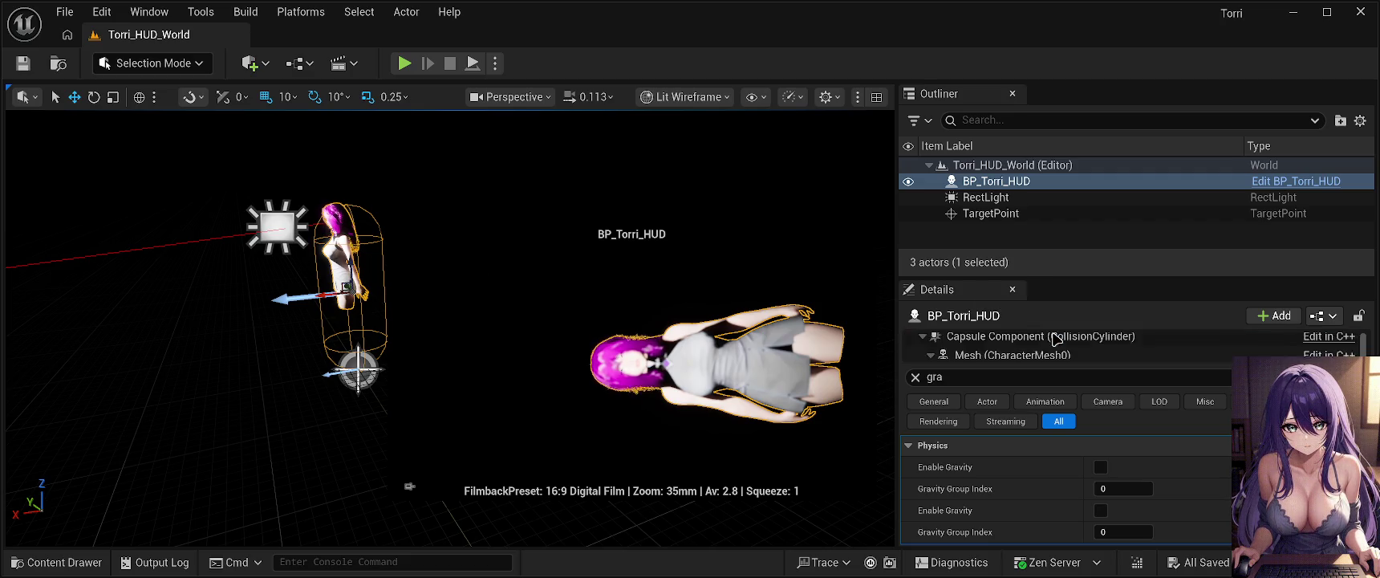
scroll(1033, 344, "down", 2)
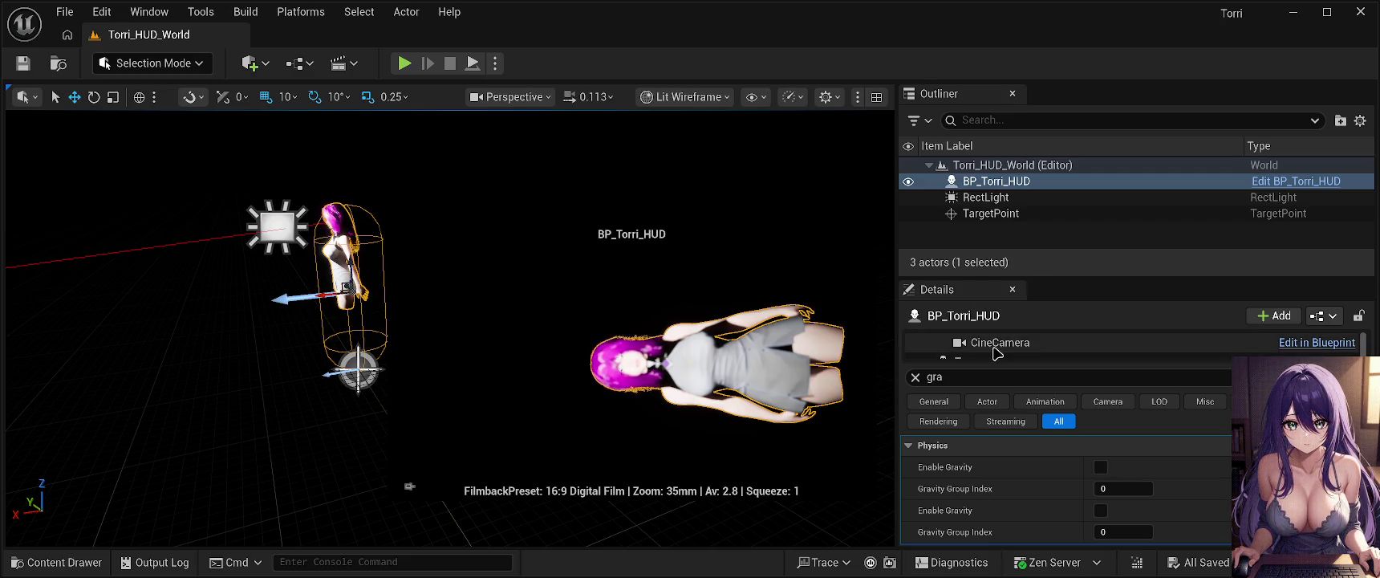
left_click(999, 342)
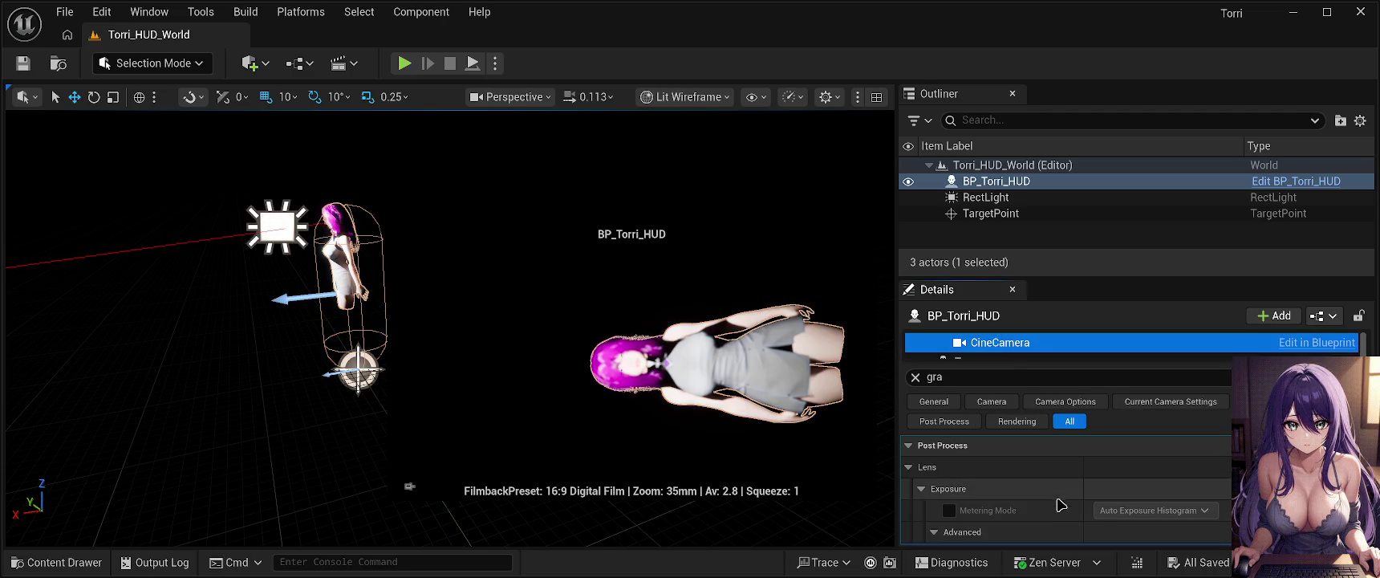
scroll(1061, 503, "down", 5)
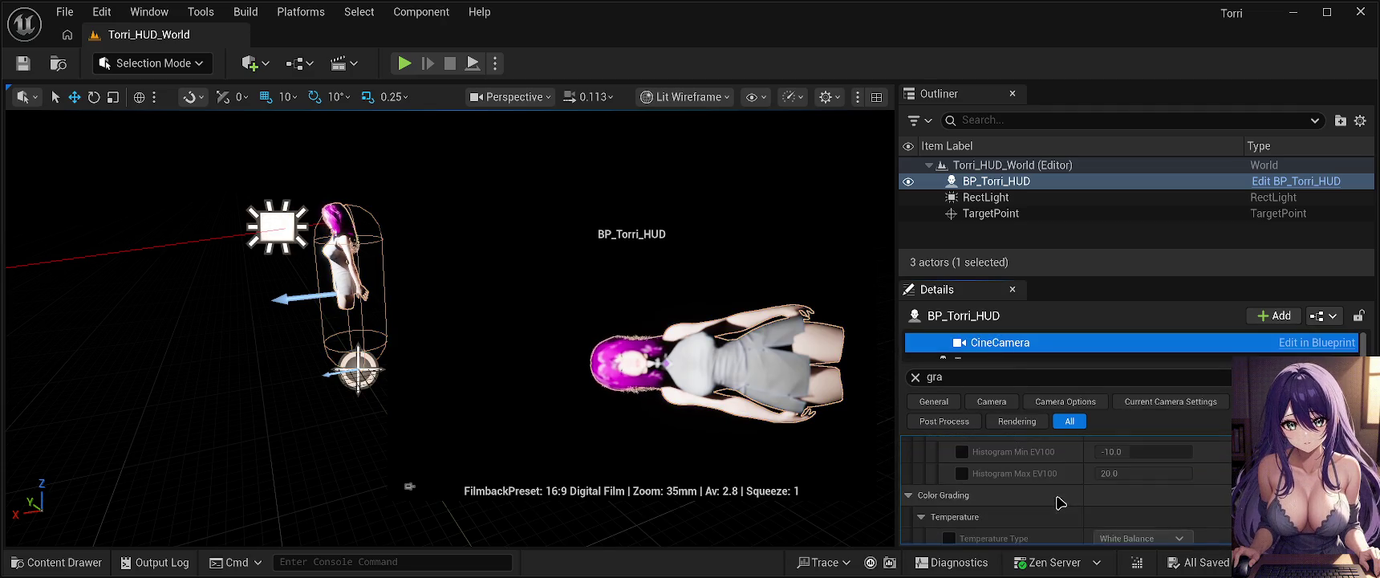
scroll(1059, 503, "down", 5)
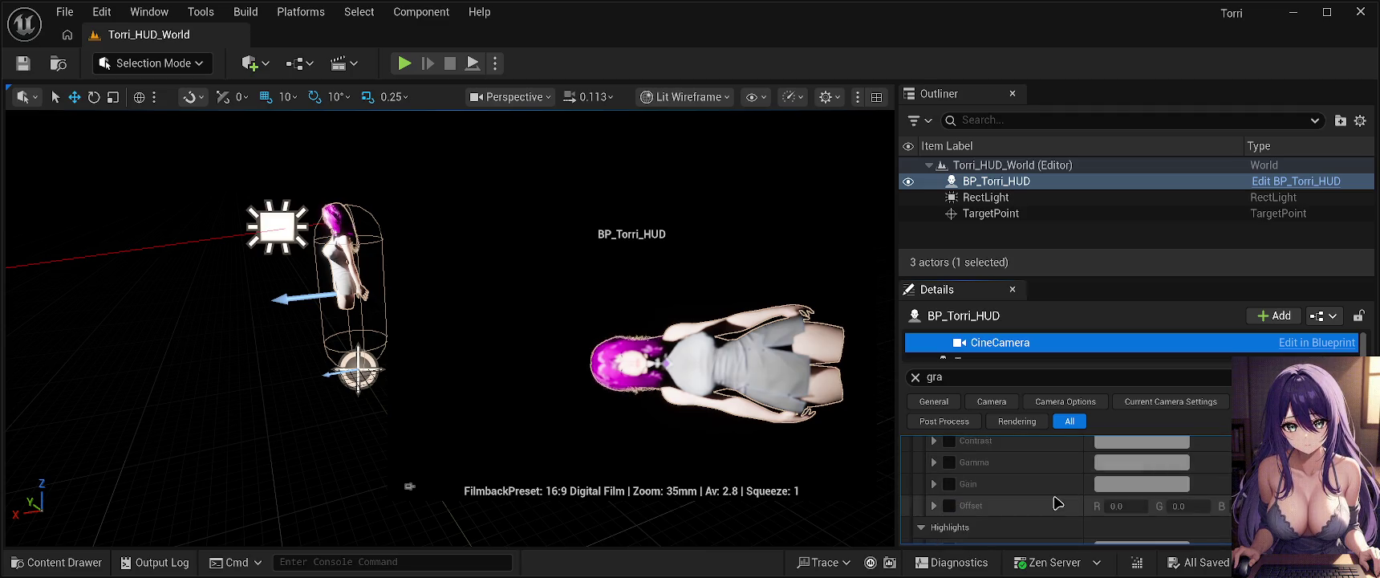
scroll(1057, 503, "down", 5)
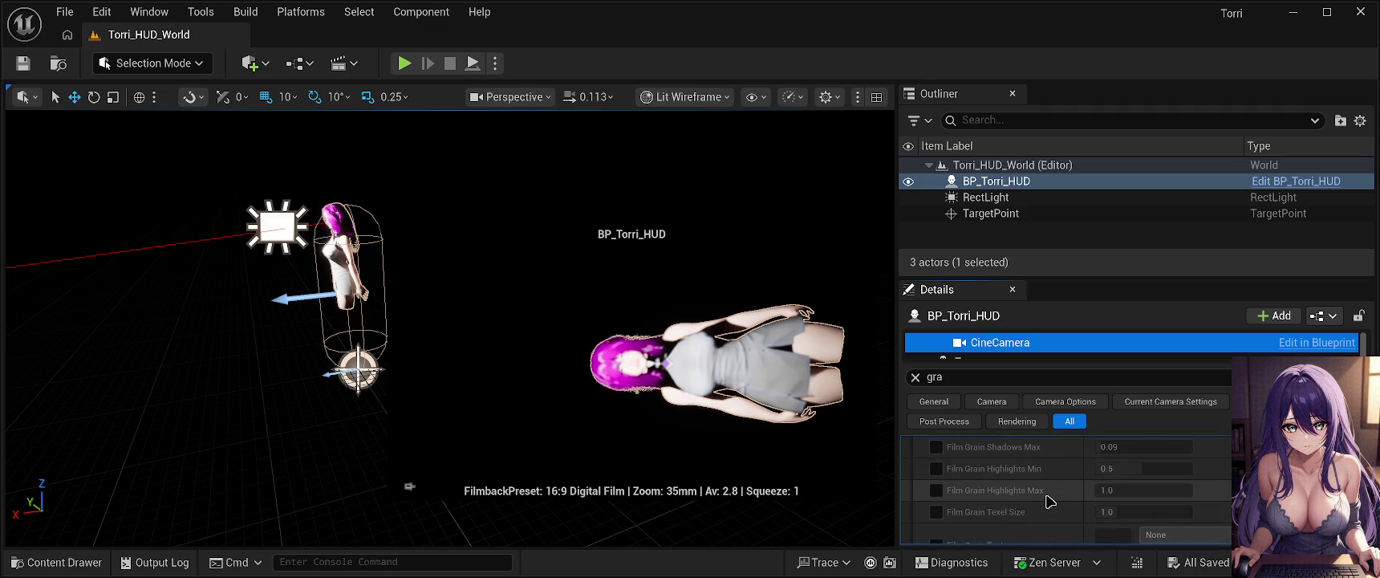
scroll(1047, 501, "up", 3)
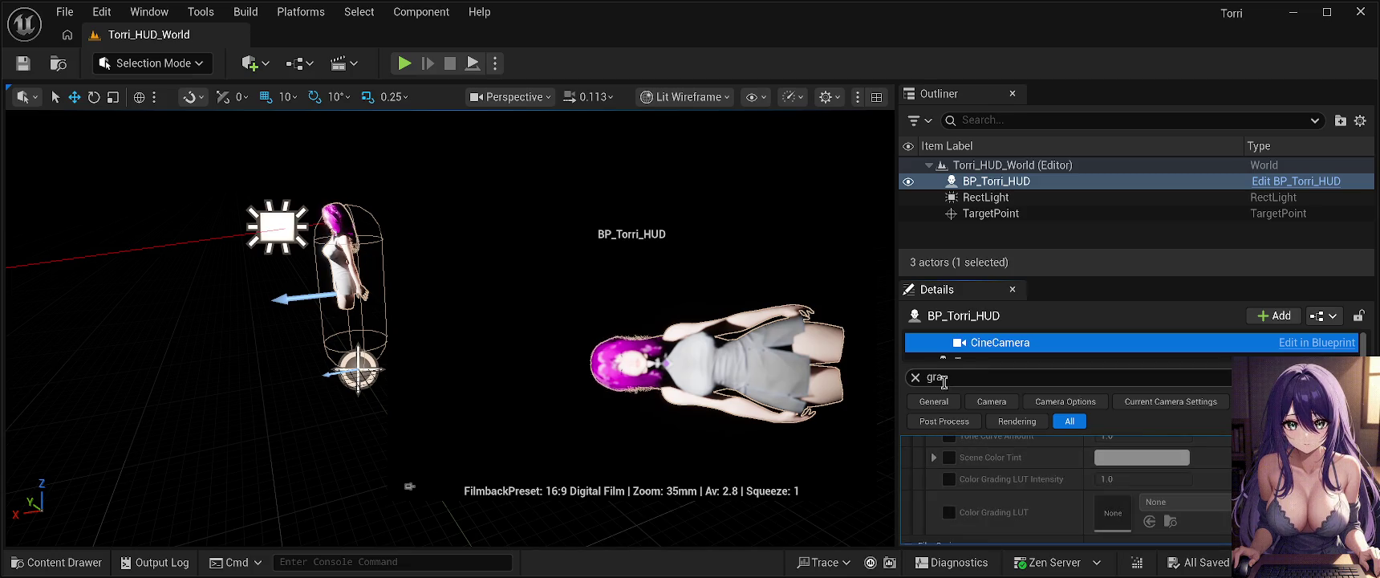
scroll(981, 487, "up", 10)
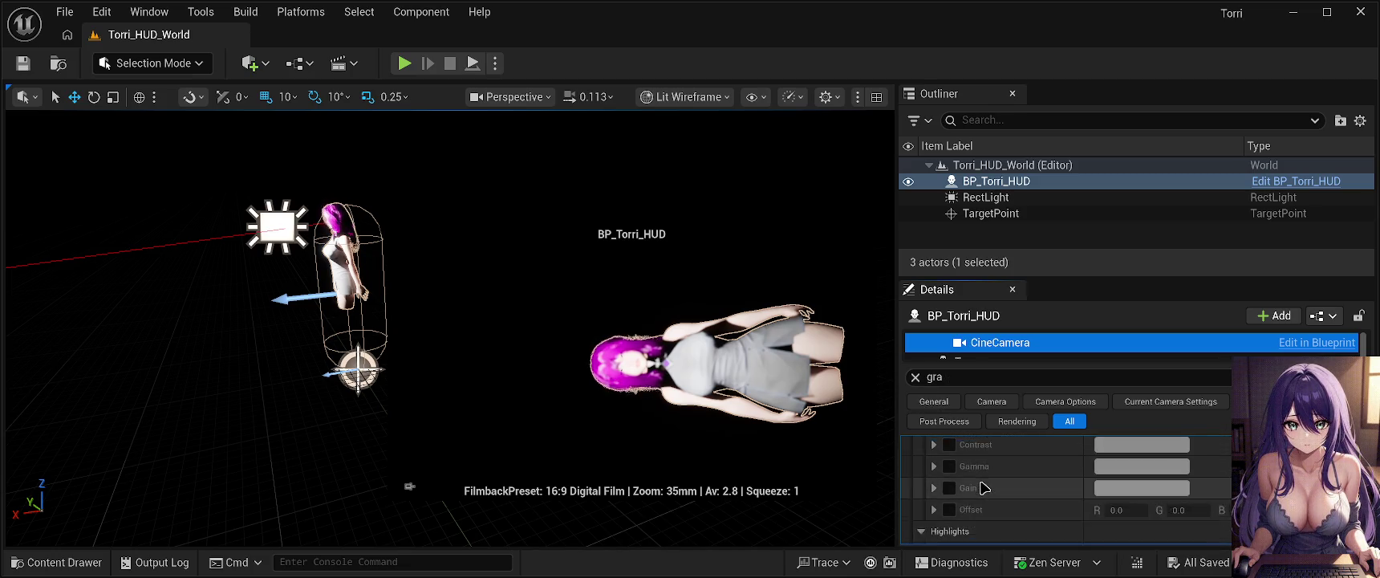
scroll(981, 487, "up", 10)
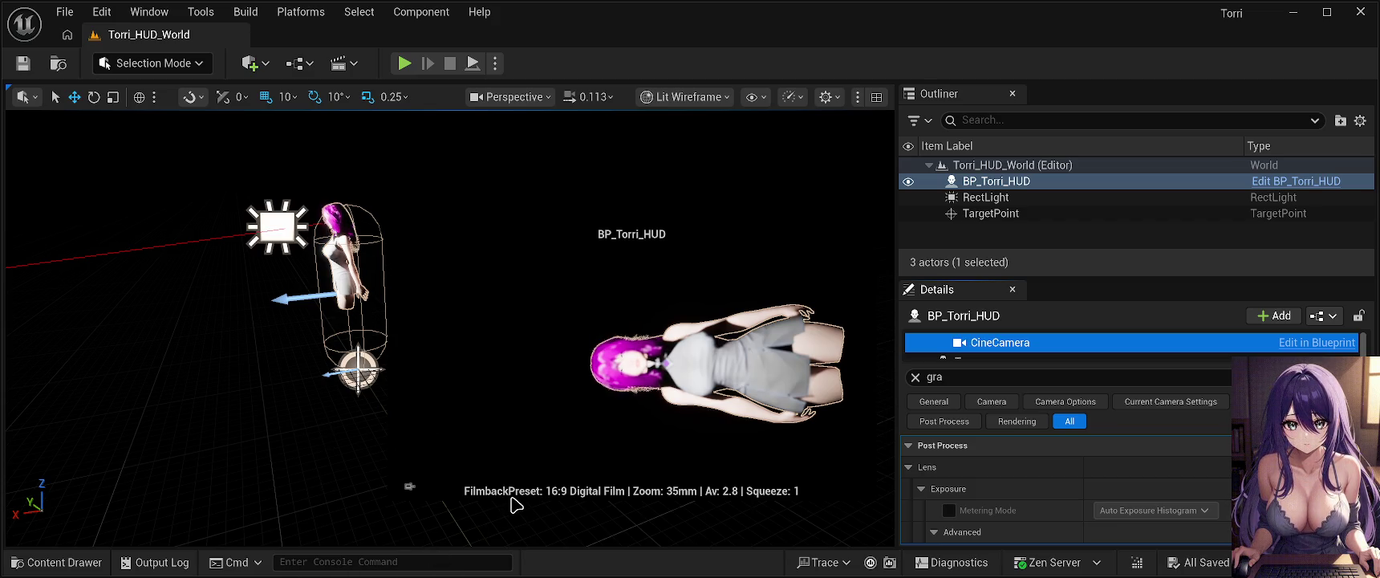
left_click(628, 391)
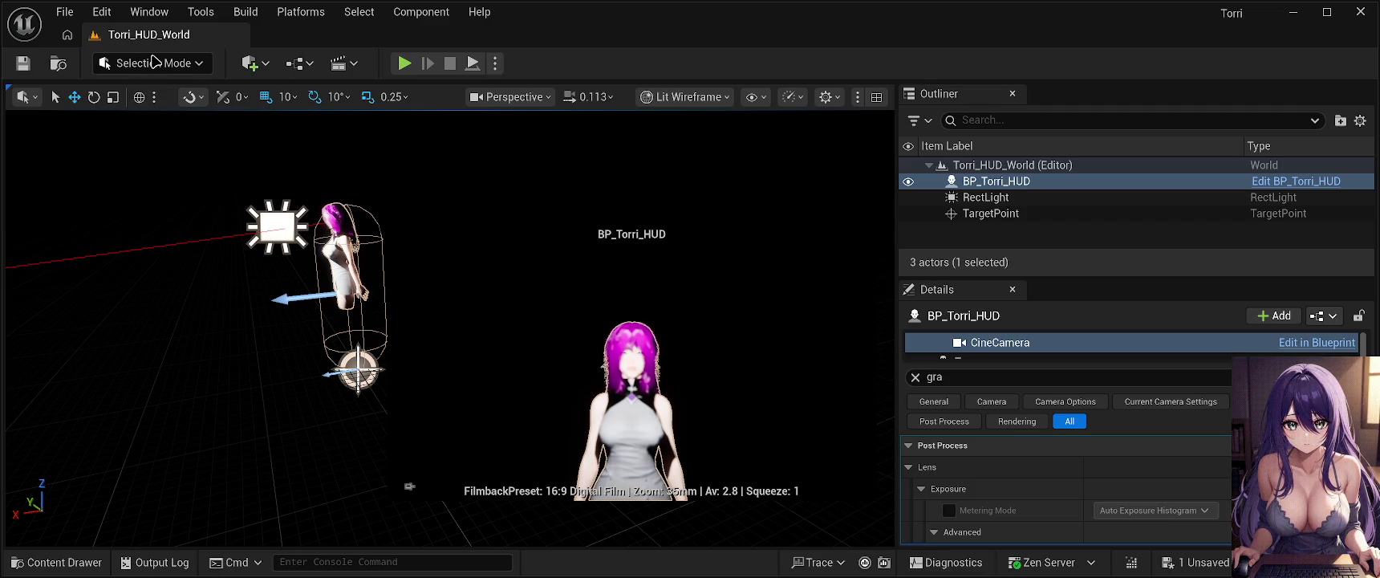
Save the Torri_HUD_World level with Ctrl+S and launch Play In Editor.
key("ctrl+s")
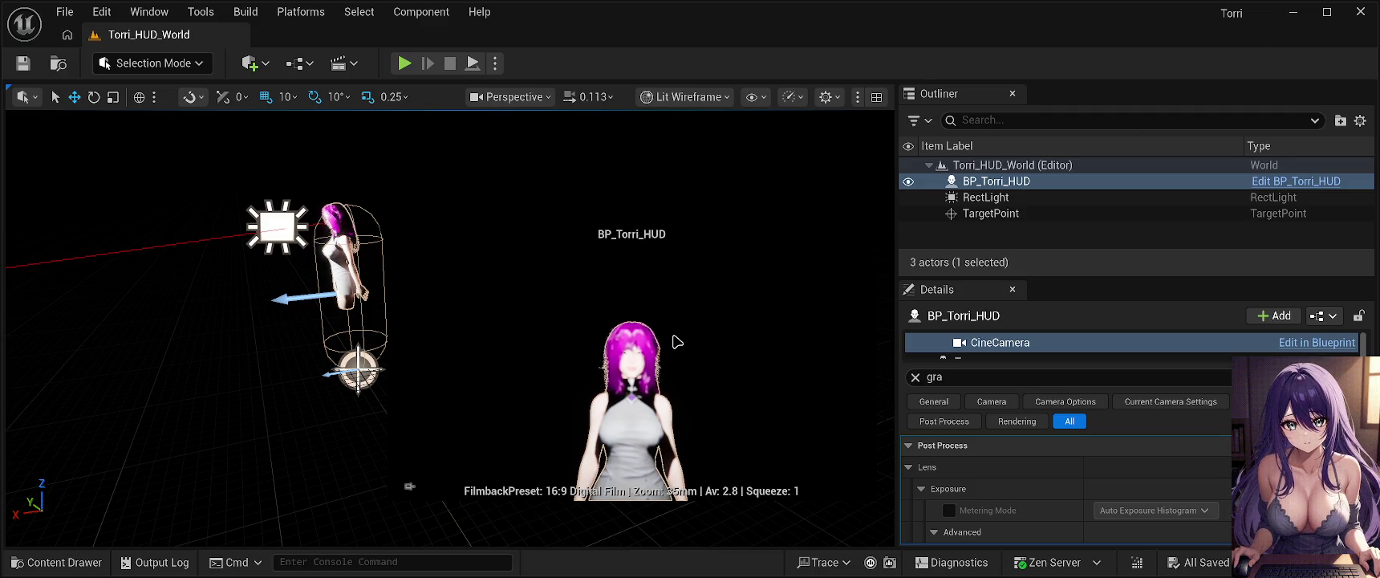
mouse_move(391, 380)
left_mouse_down()
mouse_move(449, 373)
mouse_move(401, 375)
mouse_move(441, 376)
mouse_move(397, 197)
left_mouse_up()
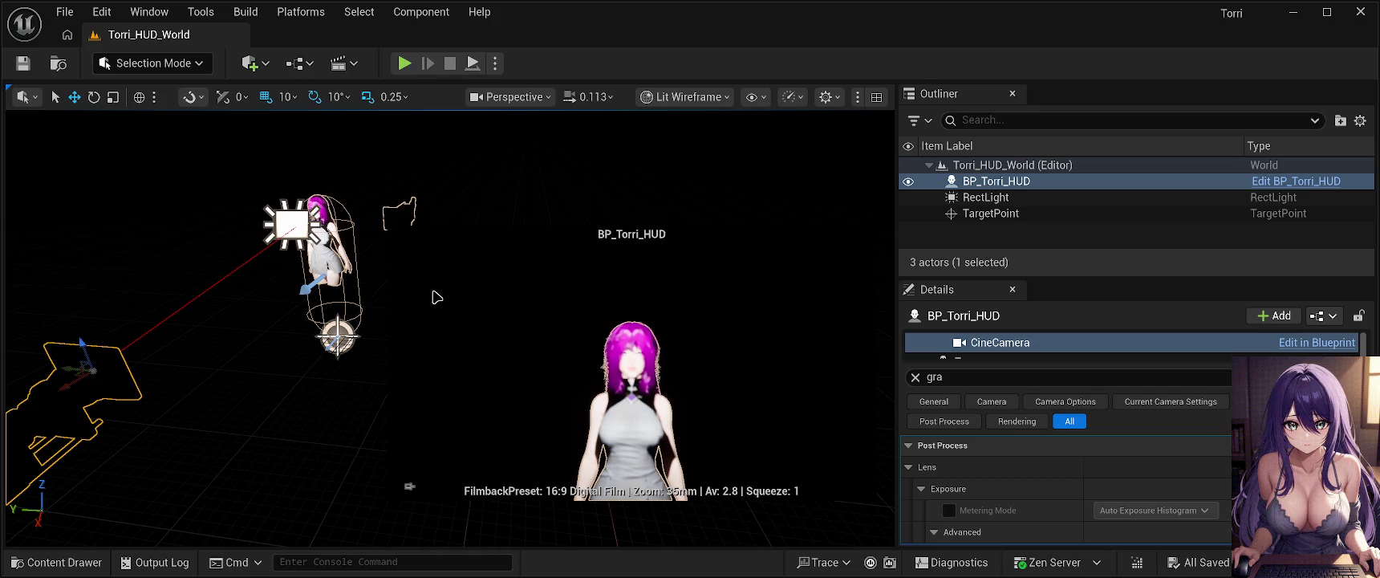
key("alt+p")
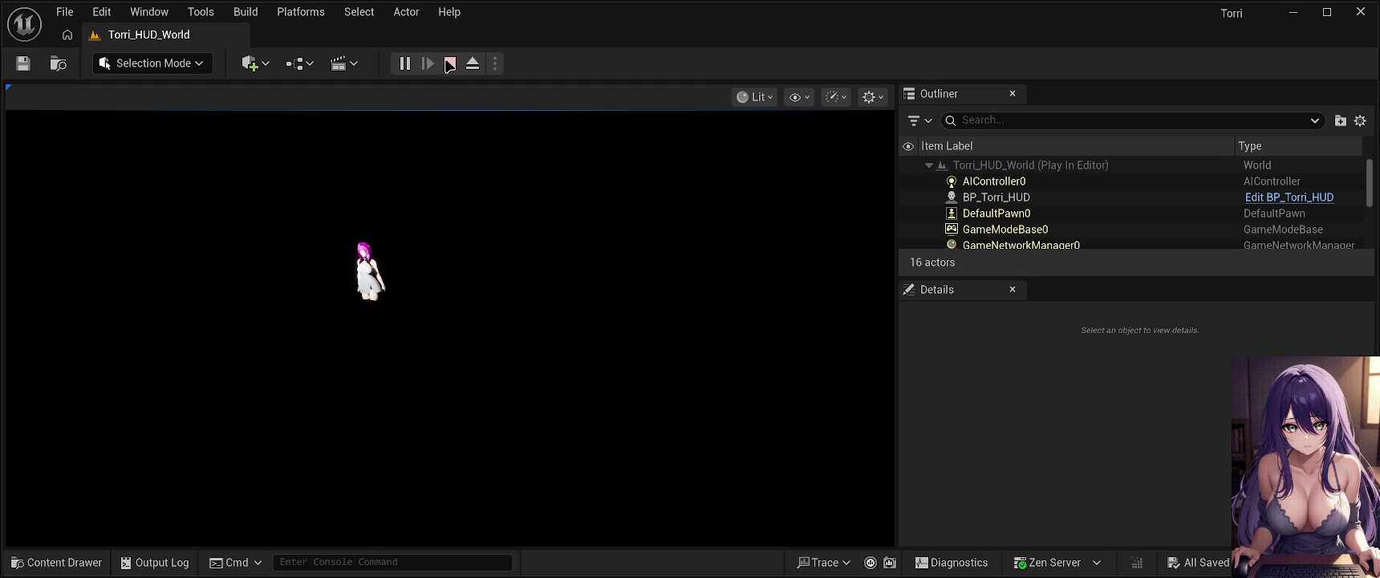
Stop and restart the play session, look around, then make the viewport fullscreen with F11.
left_click(450, 64)
left_click(405, 64)
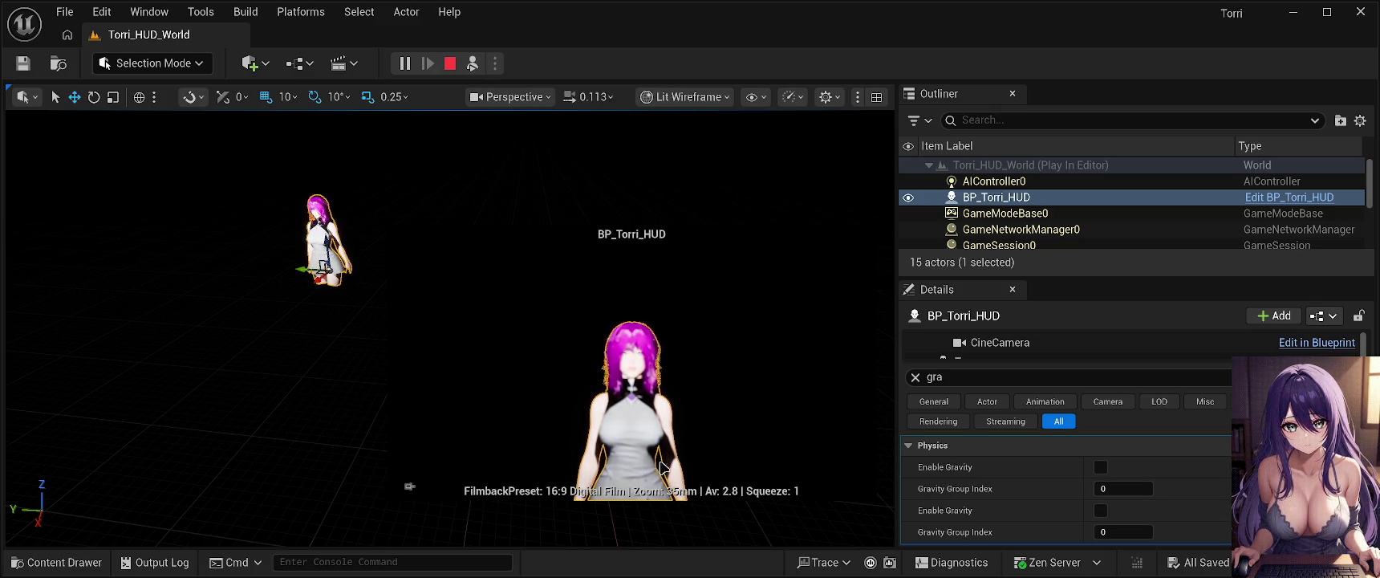
left_click_drag(456, 400, 522, 406)
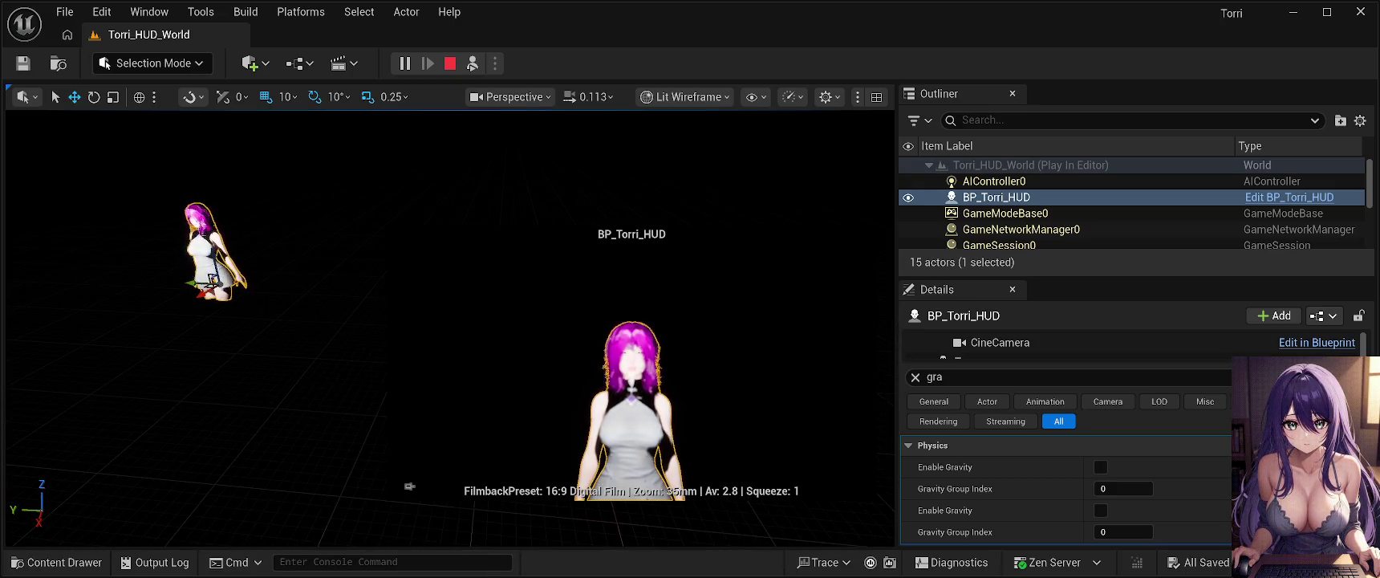
key("F11")
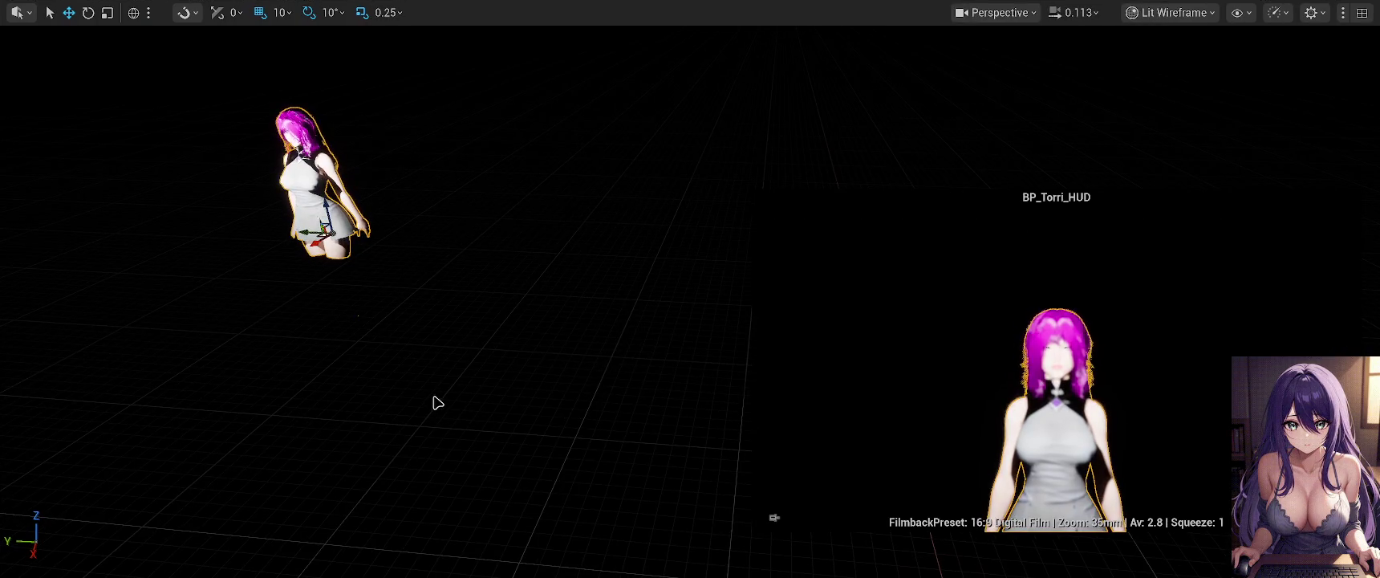
Turn the view, toggle Game View off to show editor icons, and frame the camera actor.
mouse_move(440, 395)
left_mouse_down()
mouse_move(466, 388)
mouse_move(430, 397)
mouse_move(450, 392)
left_mouse_up()
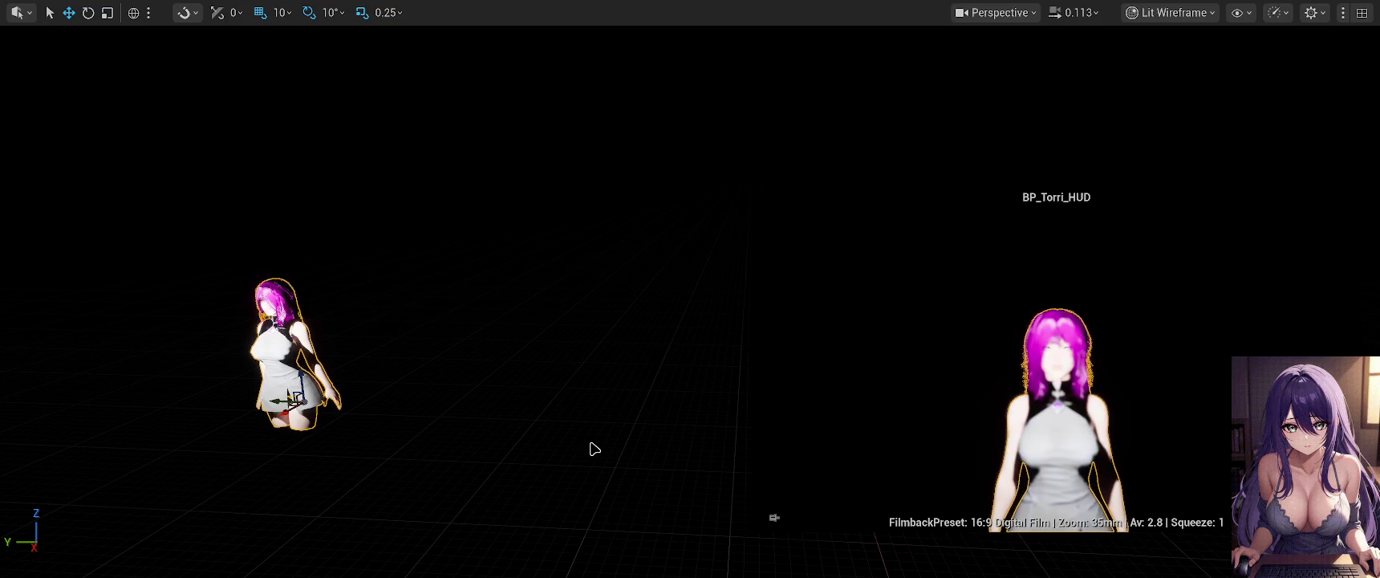
key("g")
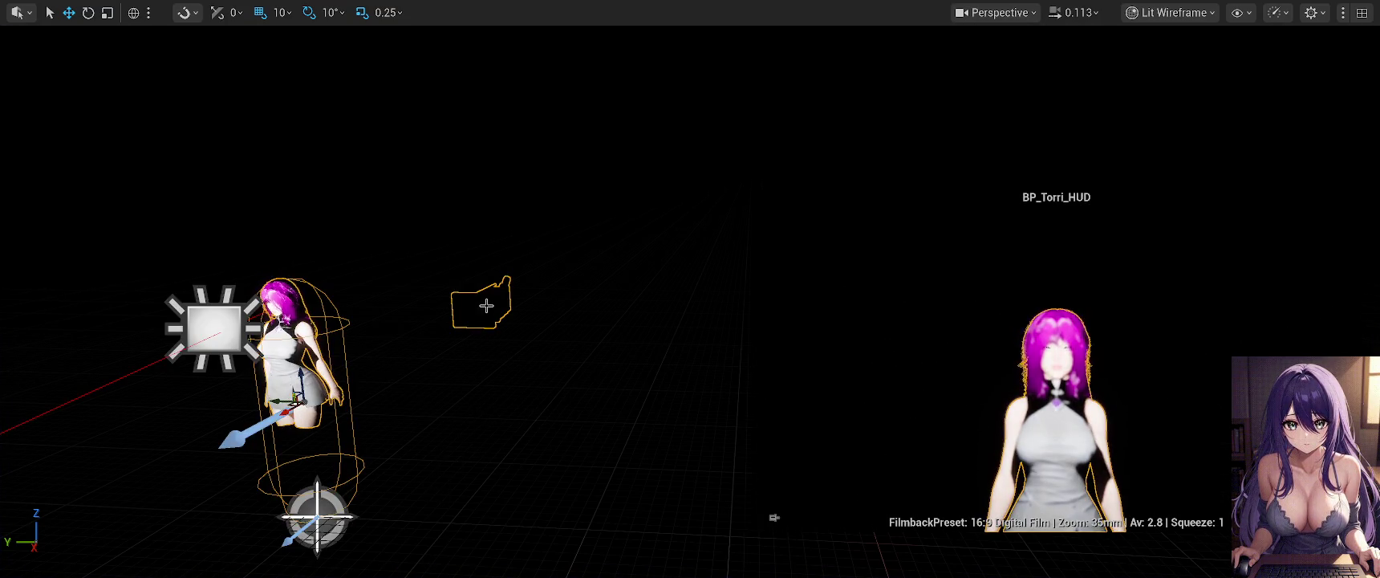
key("f")
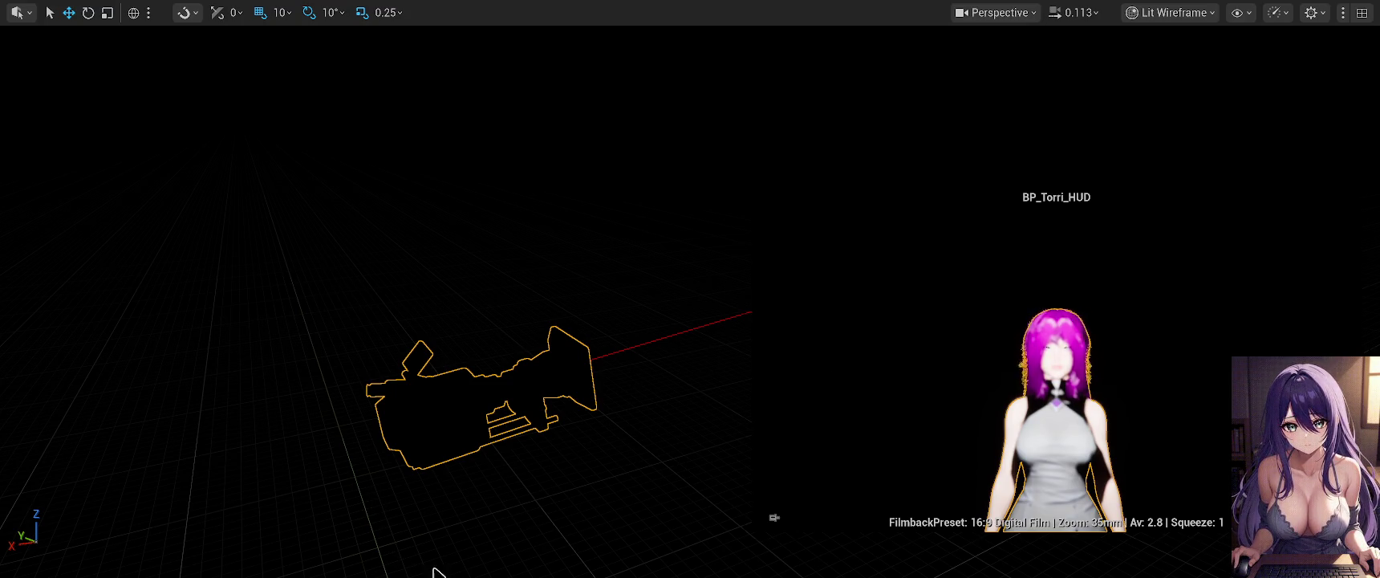
Preview the scene in game view, then orbit back and select the BP_Torri_HUD character.
left_click(659, 346)
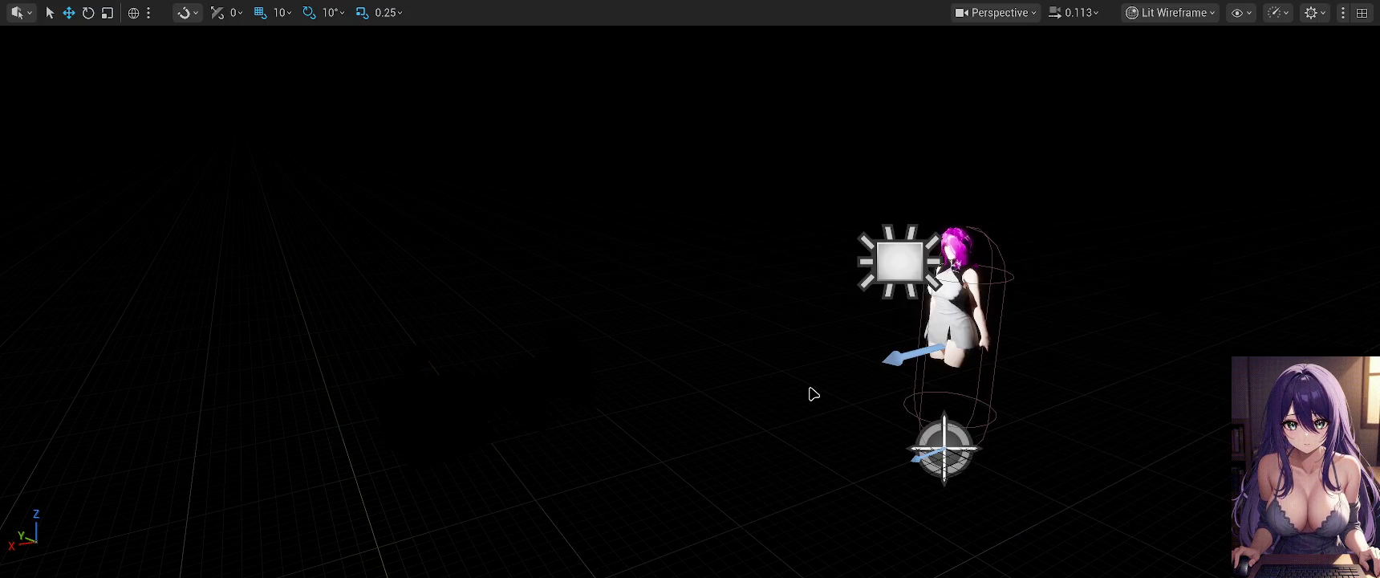
key("alt+p")
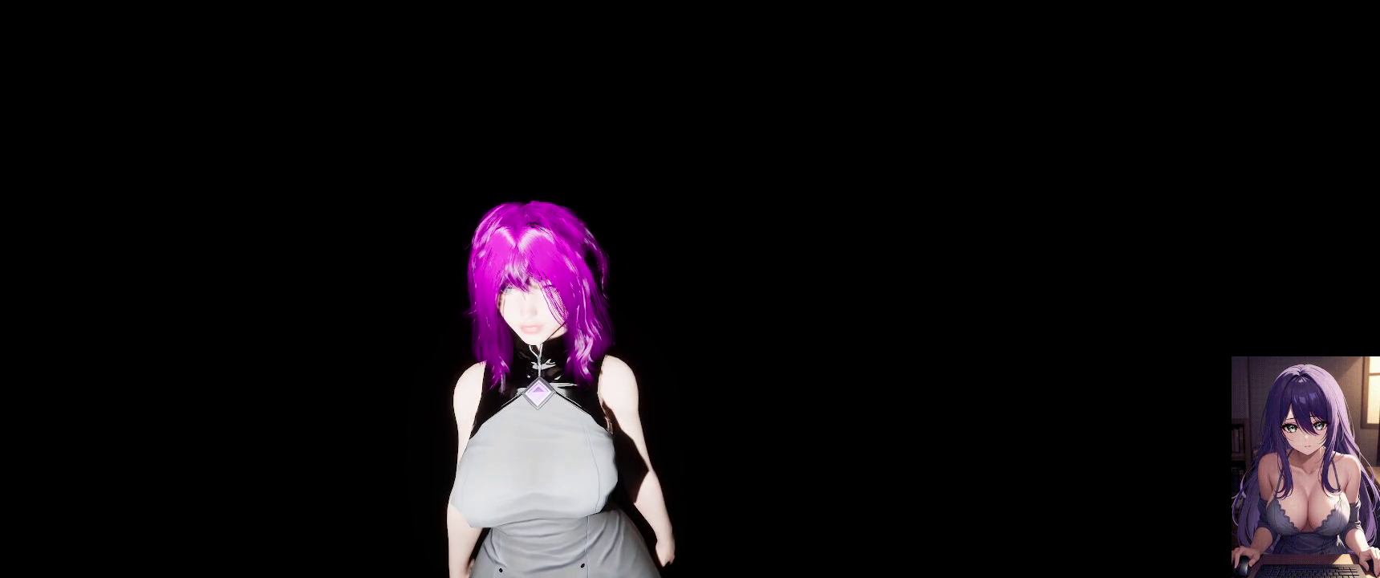
key("Escape")
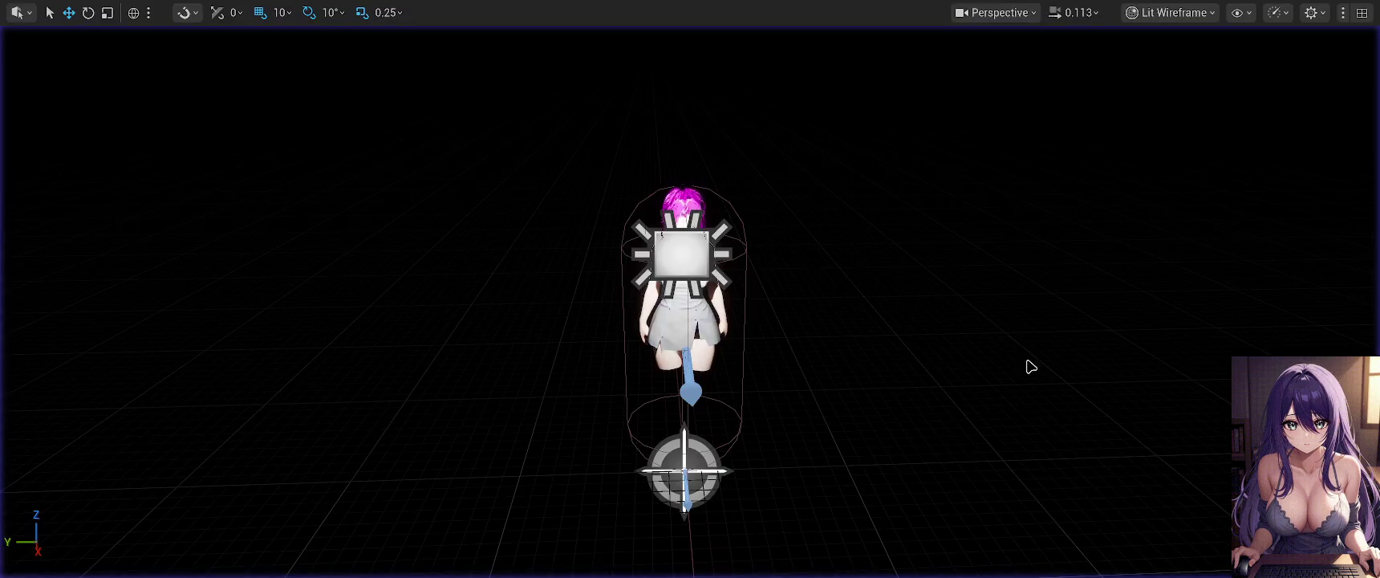
left_click_drag(834, 392, 742, 363)
left_click(683, 318)
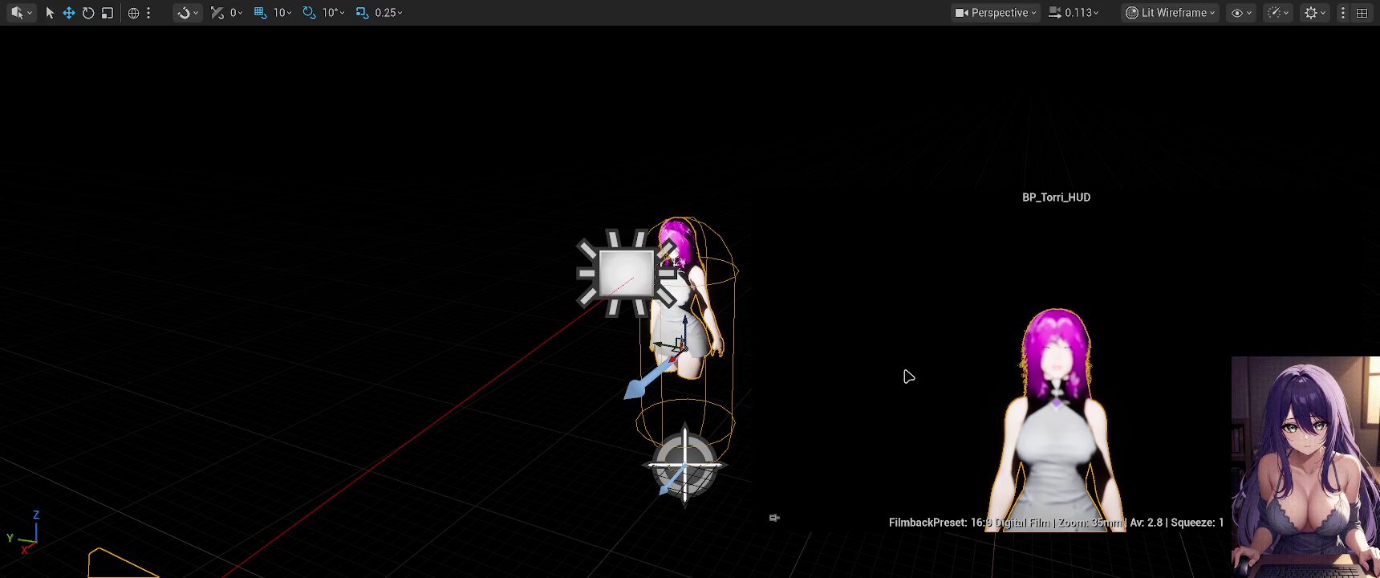
Select the camera actor to preview its shot of the character, then exit fullscreen.
left_click(1207, 330)
left_click_drag(880, 384, 881, 385)
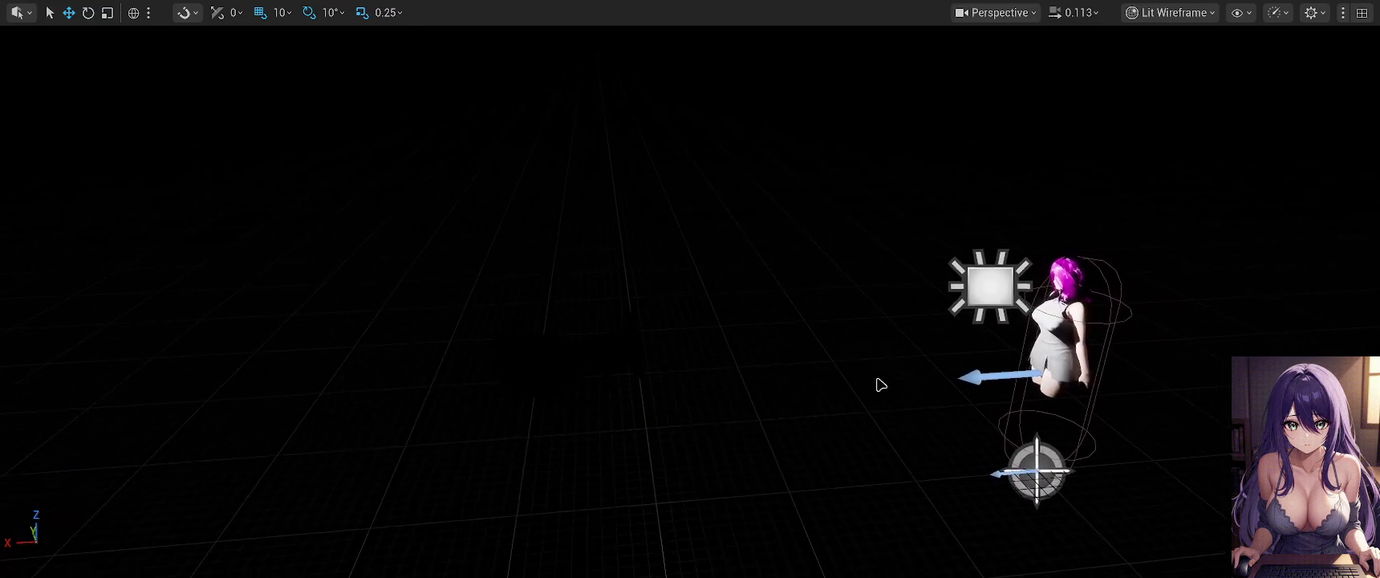
left_click(590, 355)
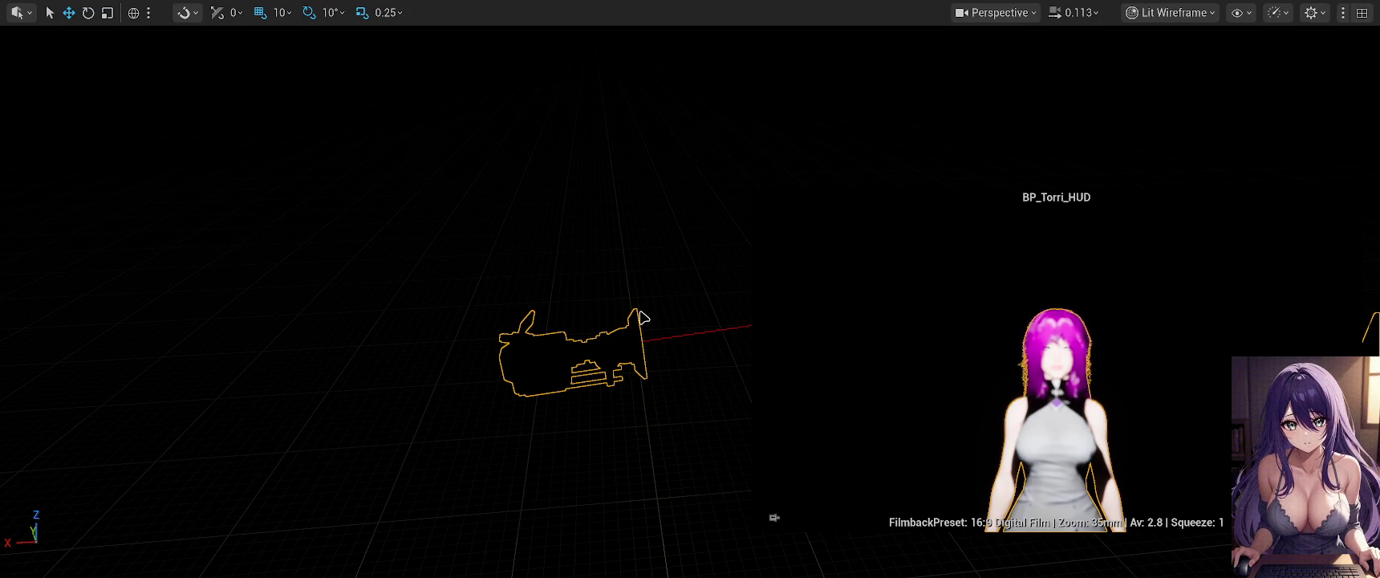
scroll(642, 318, "down", 3)
left_click_drag(570, 354, 552, 265)
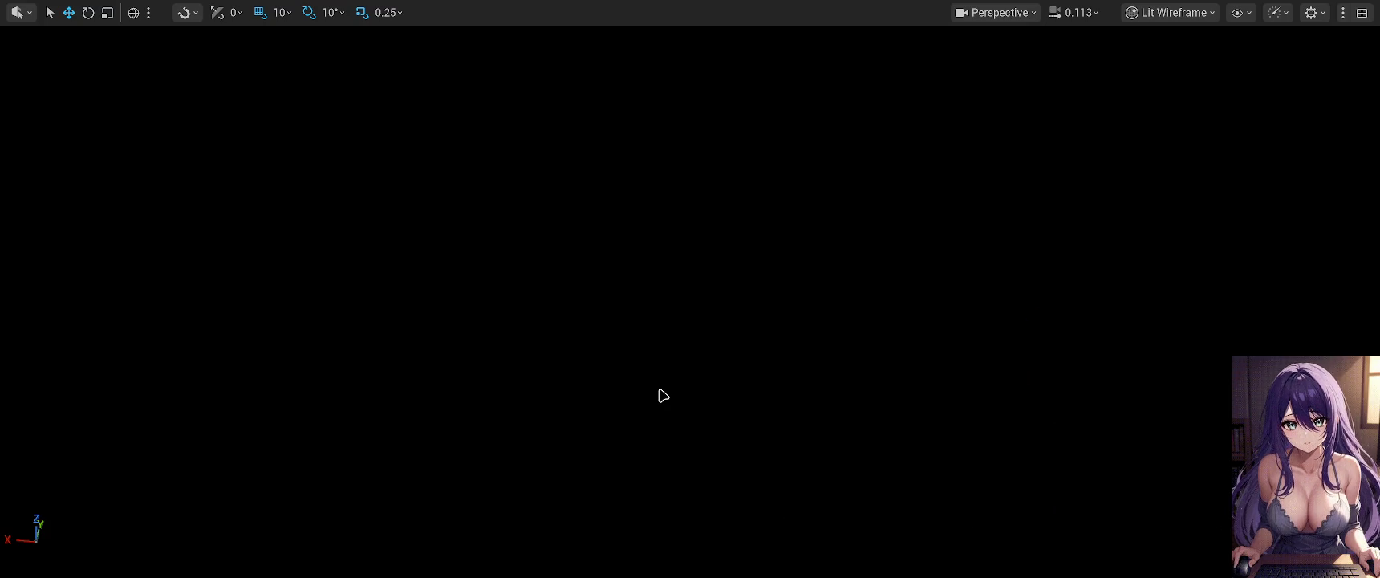
key("F11")
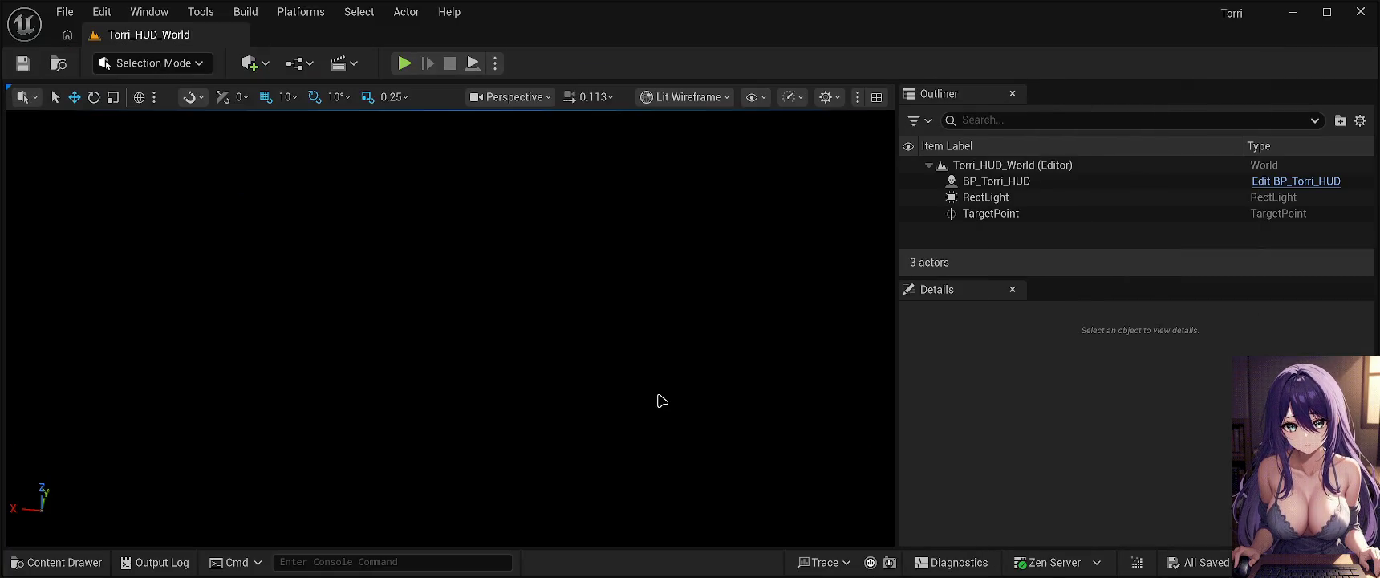
Orbit above the scene and select BP_Torri_HUD to check its gravity settings, then deselect it.
left_click_drag(508, 352, 507, 351)
left_click_drag(434, 315, 409, 309)
left_click(410, 309)
left_click_drag(345, 341, 346, 340)
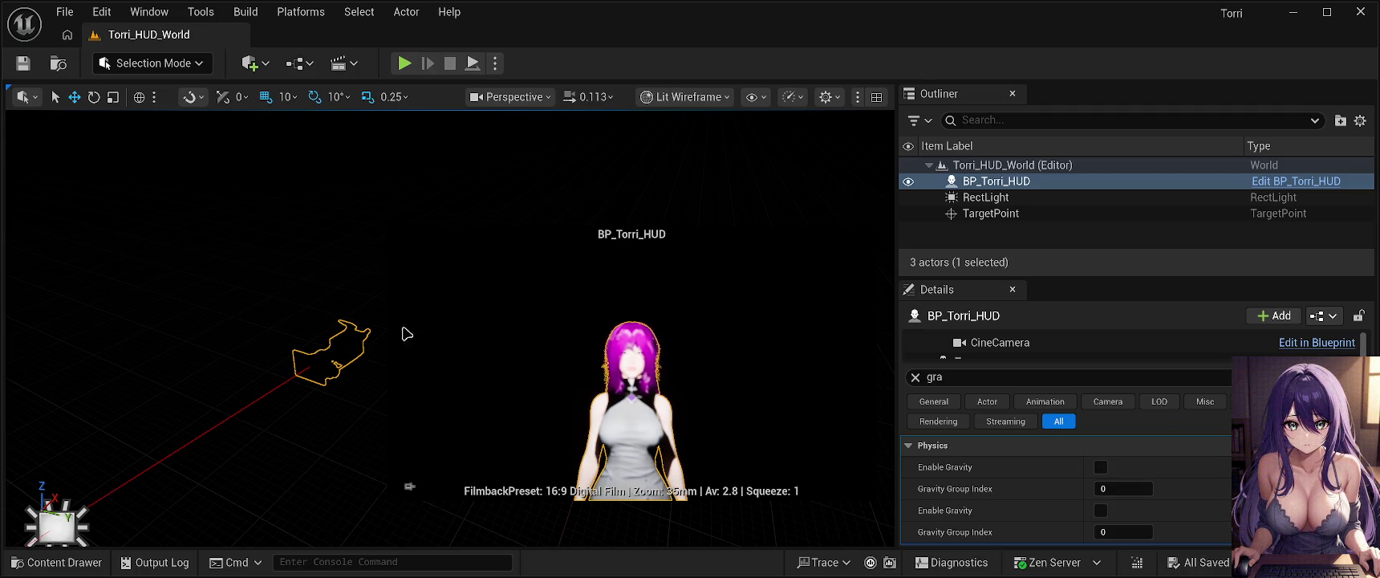
left_click(293, 430)
scroll(317, 407, "down", 5)
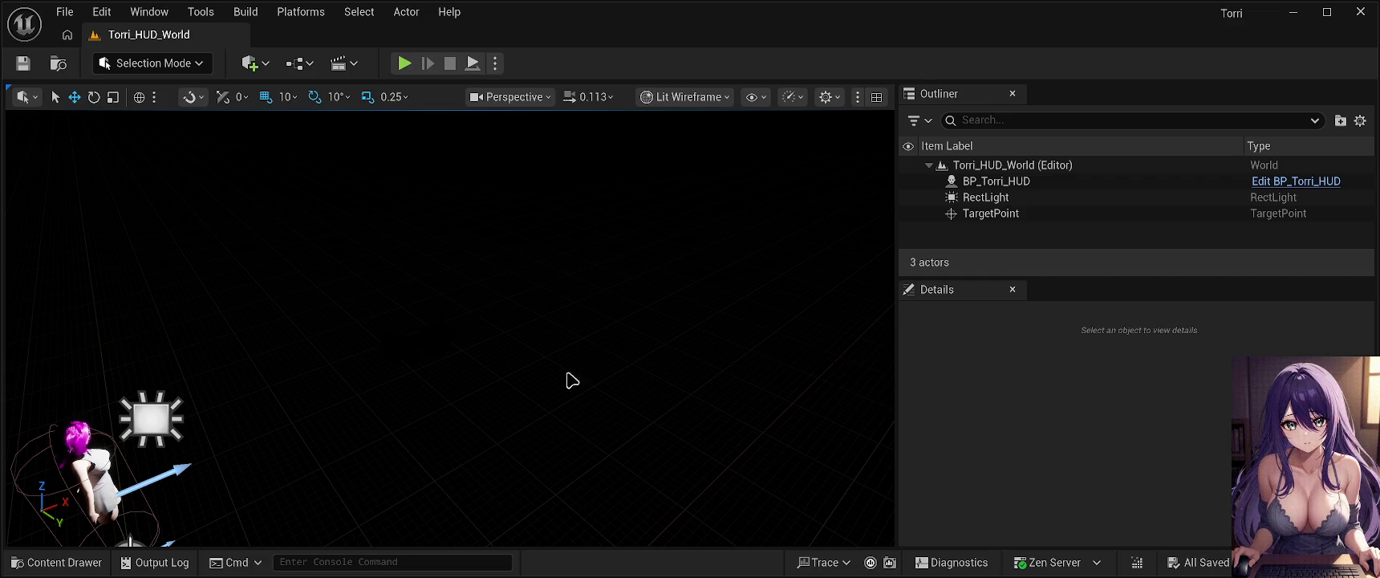
Orbit to centre the actors and open the Content Drawer at Characters/Torri.
left_click_drag(318, 439, 451, 387)
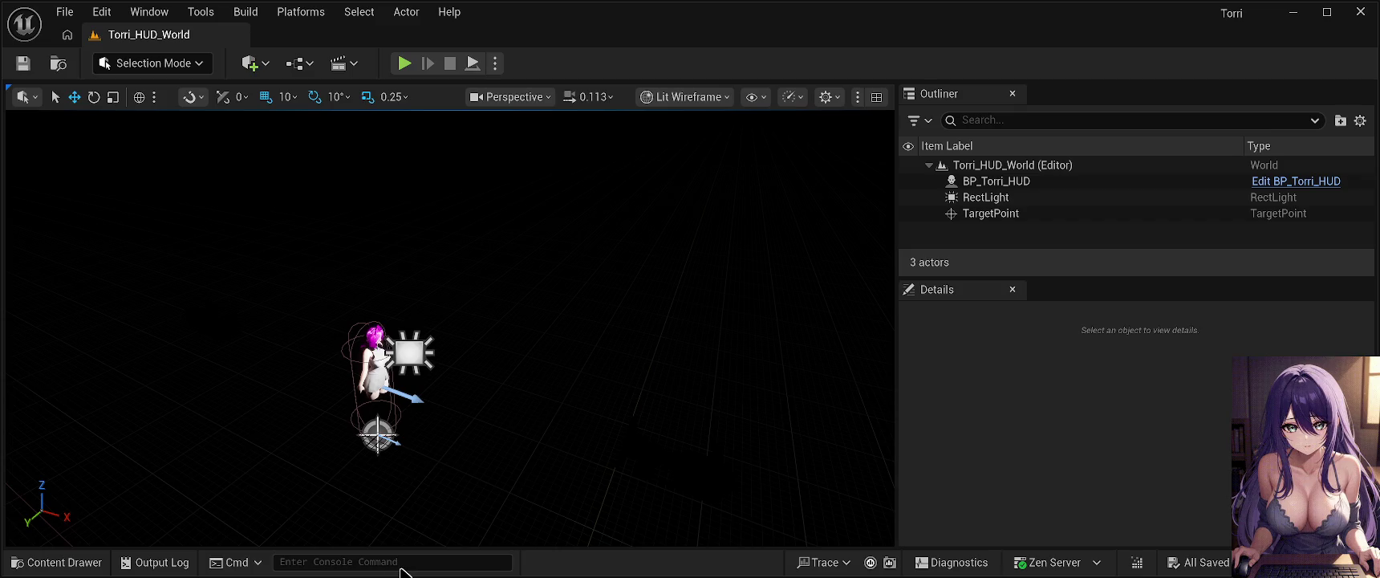
left_click(56, 562)
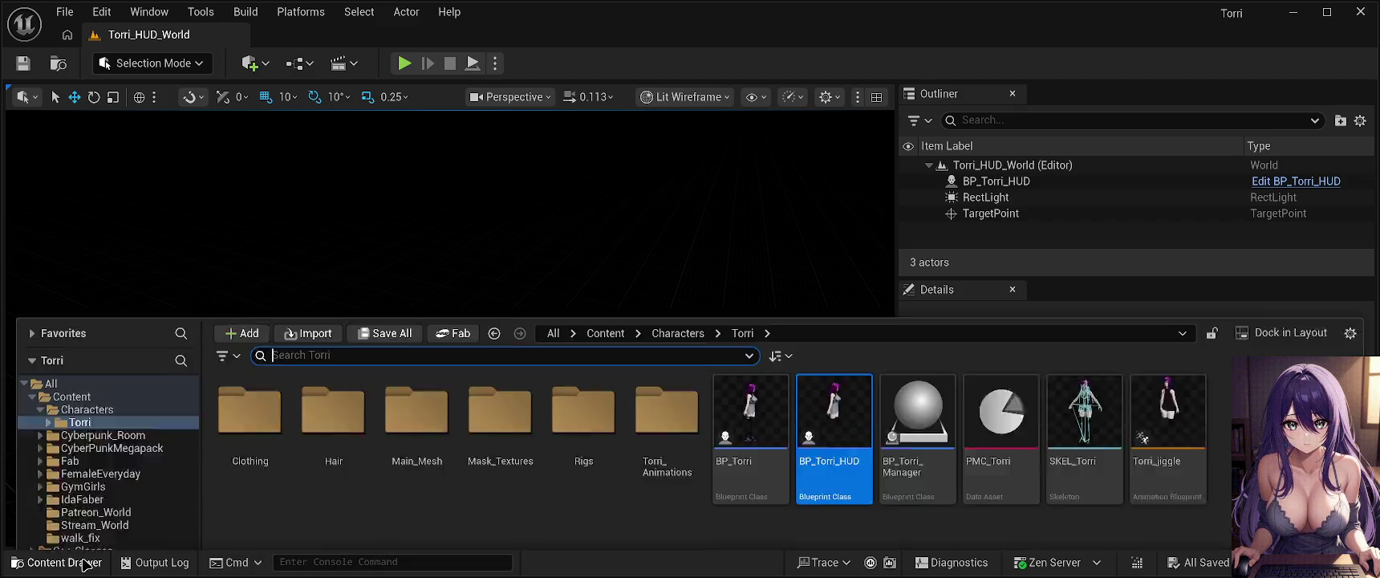
Accept the name NewMaterial for the new material, then hide the Content Drawer with Ctrl+Space.
left_click(504, 488)
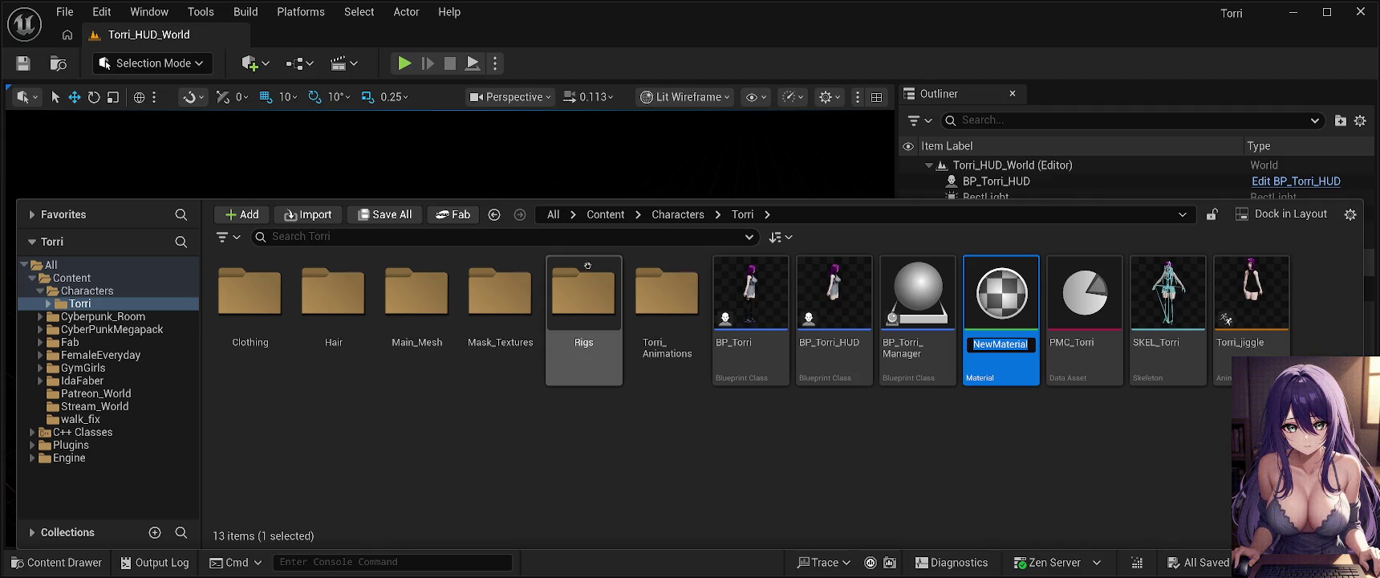
left_click(1003, 292)
key("ctrl+space")
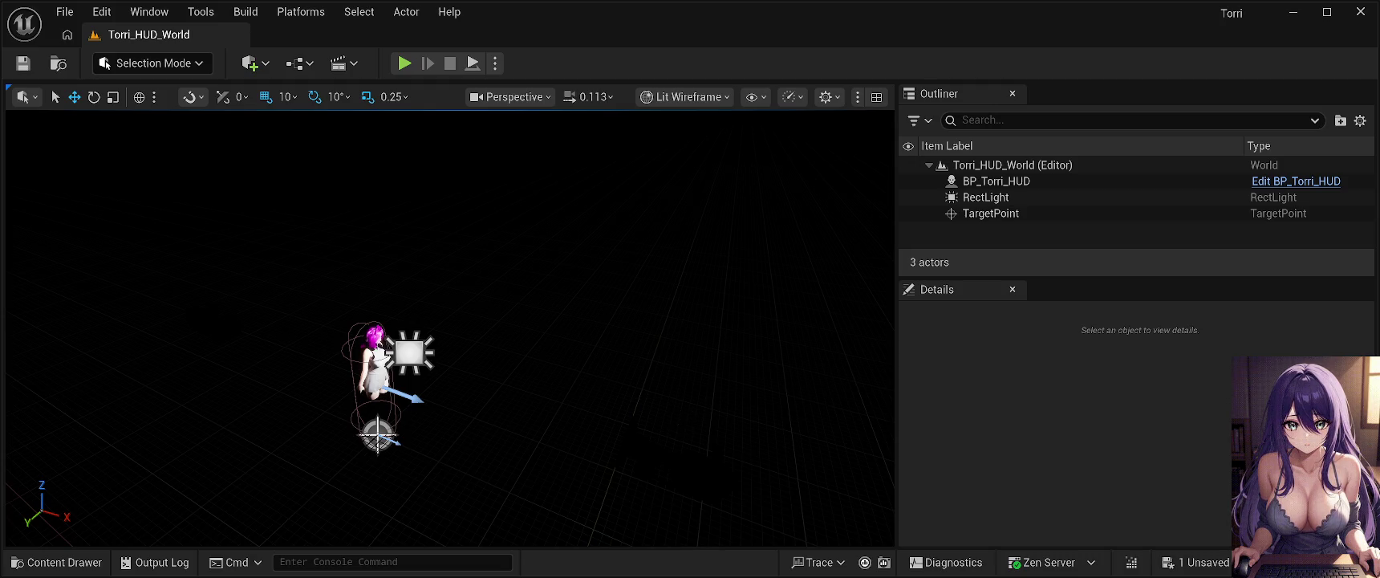
Reopen the Content Drawer from the bottom toolbar.
left_click(58, 562)
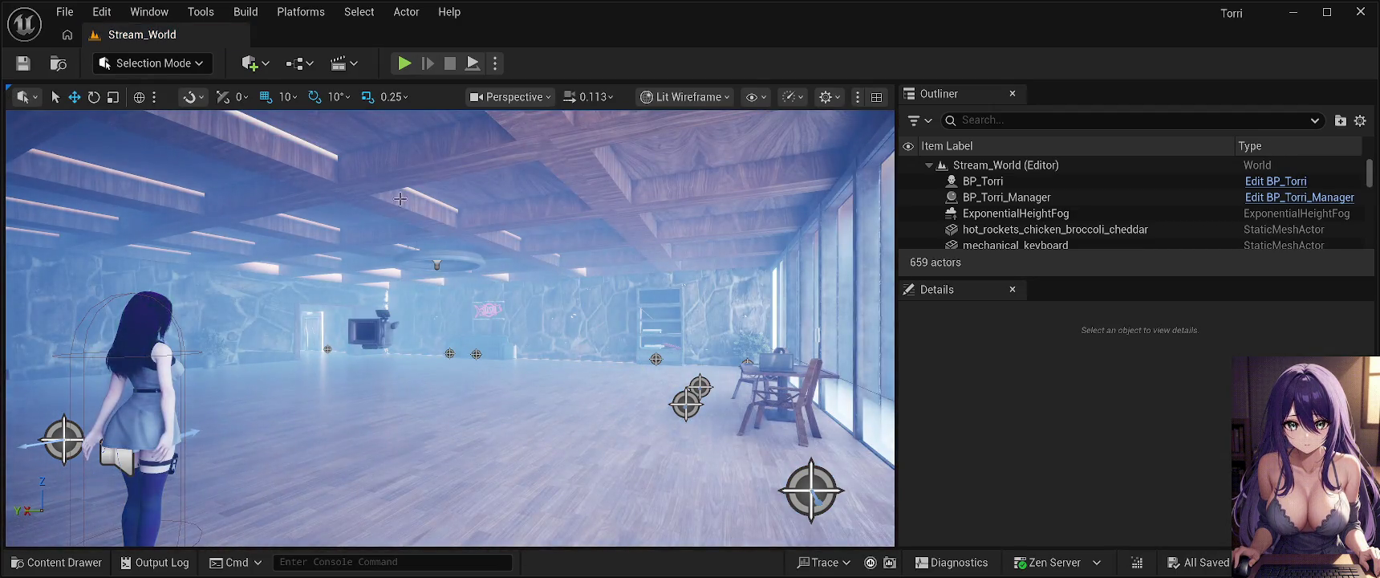
Reload Torri_HUD_World from Recent Levels, angle the view down on the character, and open the Content Drawer.
left_click(65, 12)
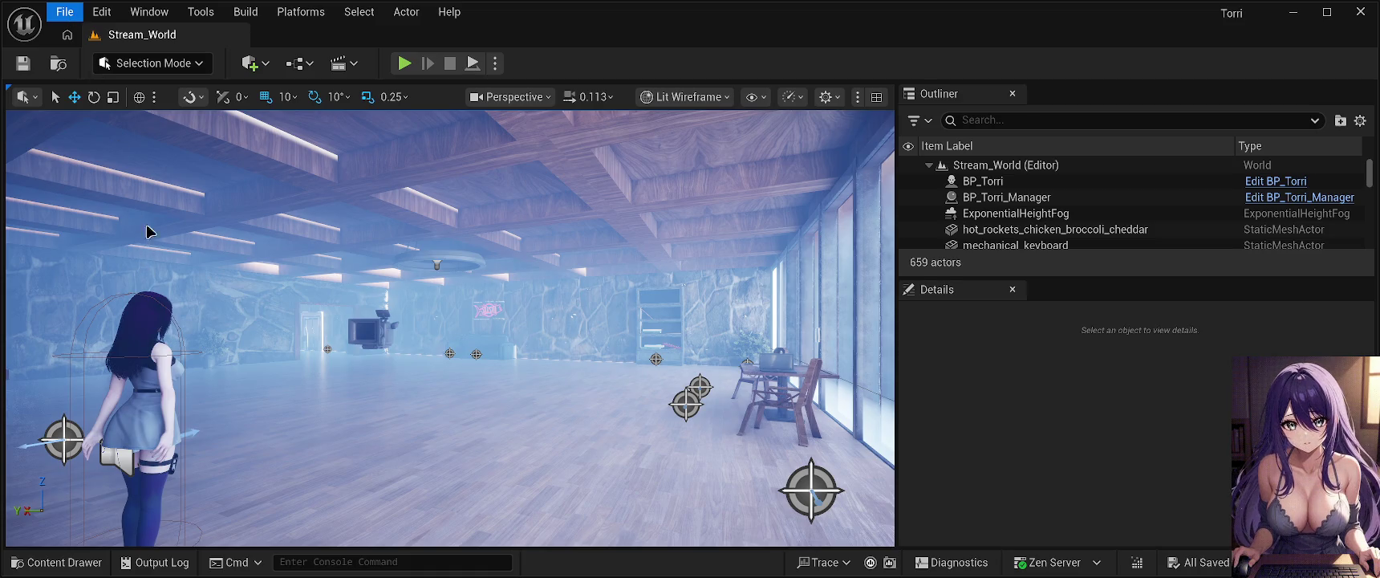
left_click(145, 95)
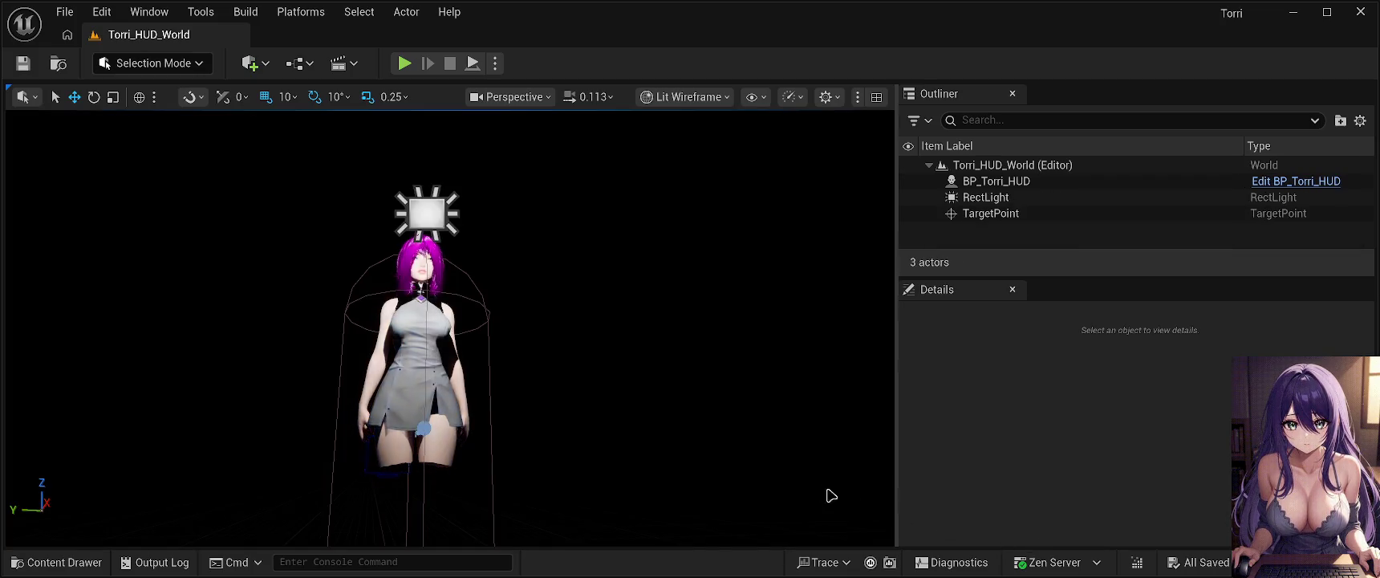
left_click_drag(711, 428, 595, 438)
left_click(56, 562)
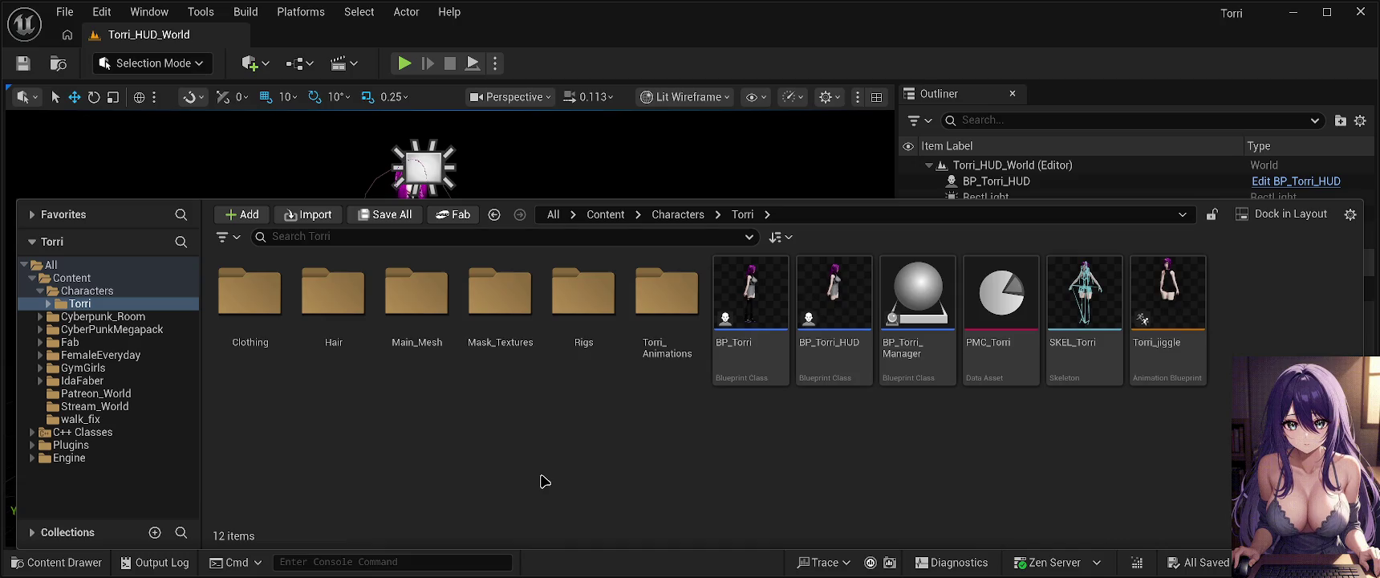
Browse the Characters, Torri, Cyberpunk_Room and CyberPunkMegapack folders, ending inside Characters > Torri.
left_click(98, 294)
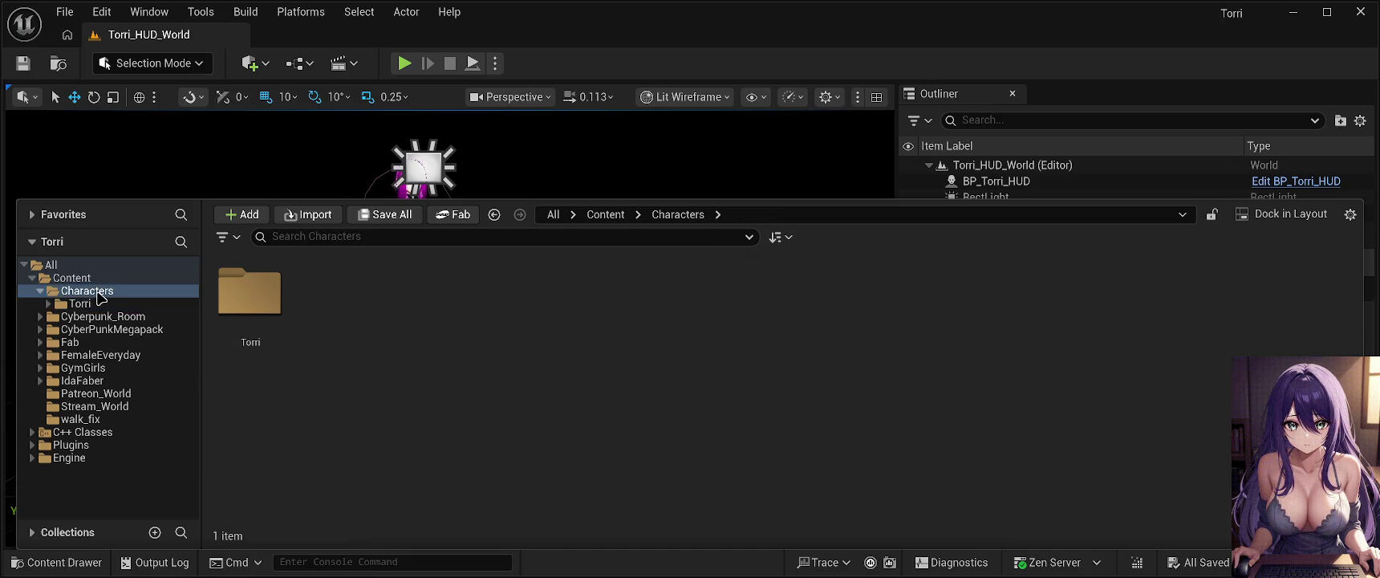
left_click(101, 305)
left_click(111, 318)
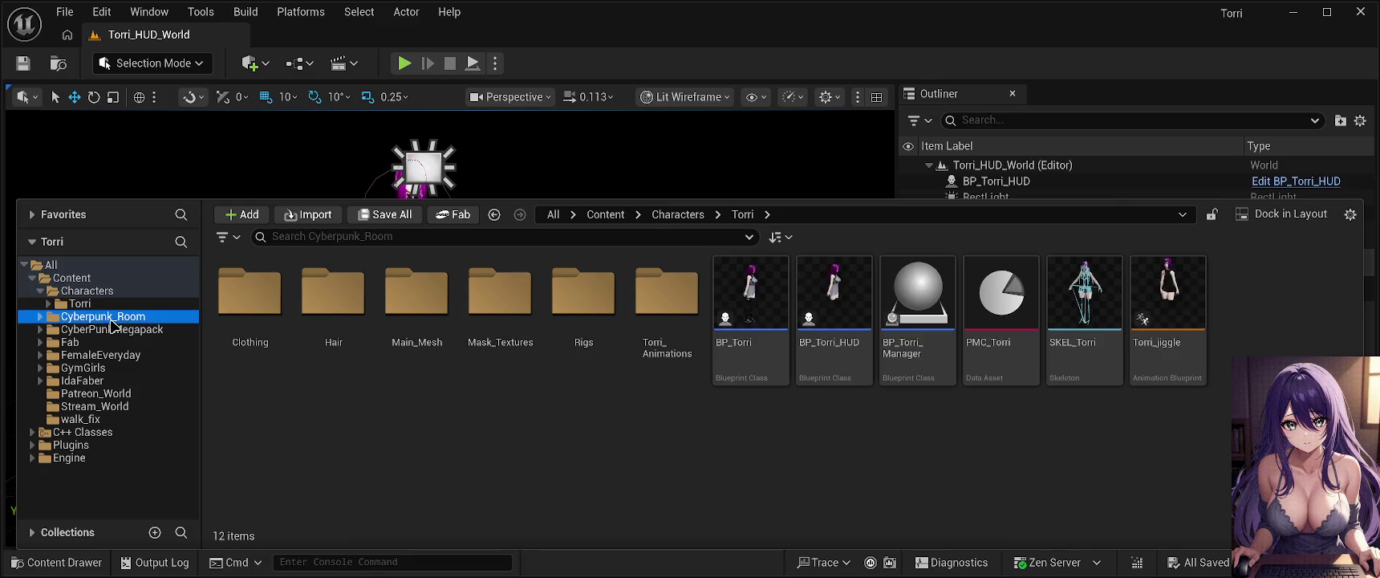
left_click(129, 330)
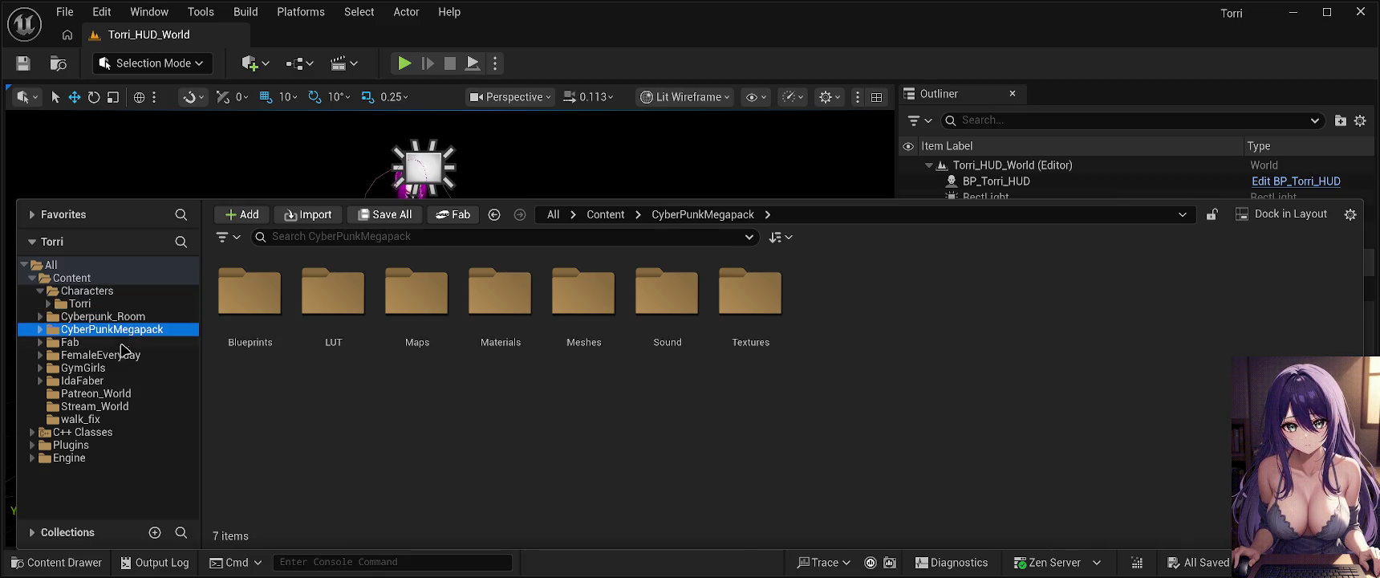
left_click(80, 303)
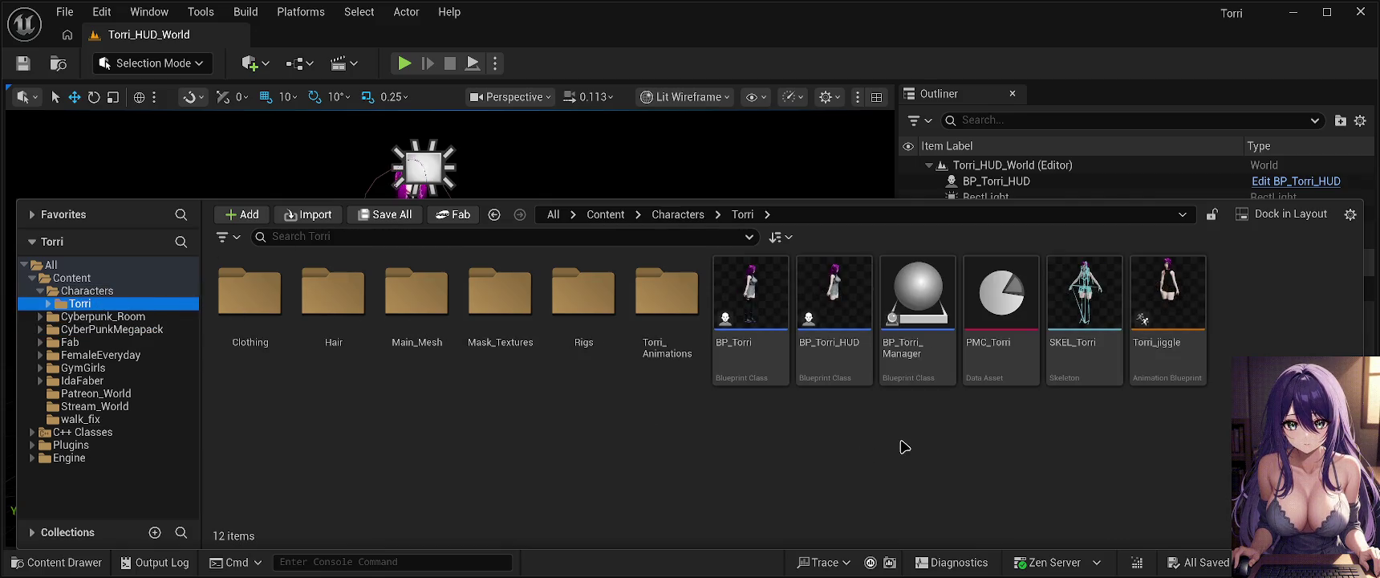
key("ctrl+space")
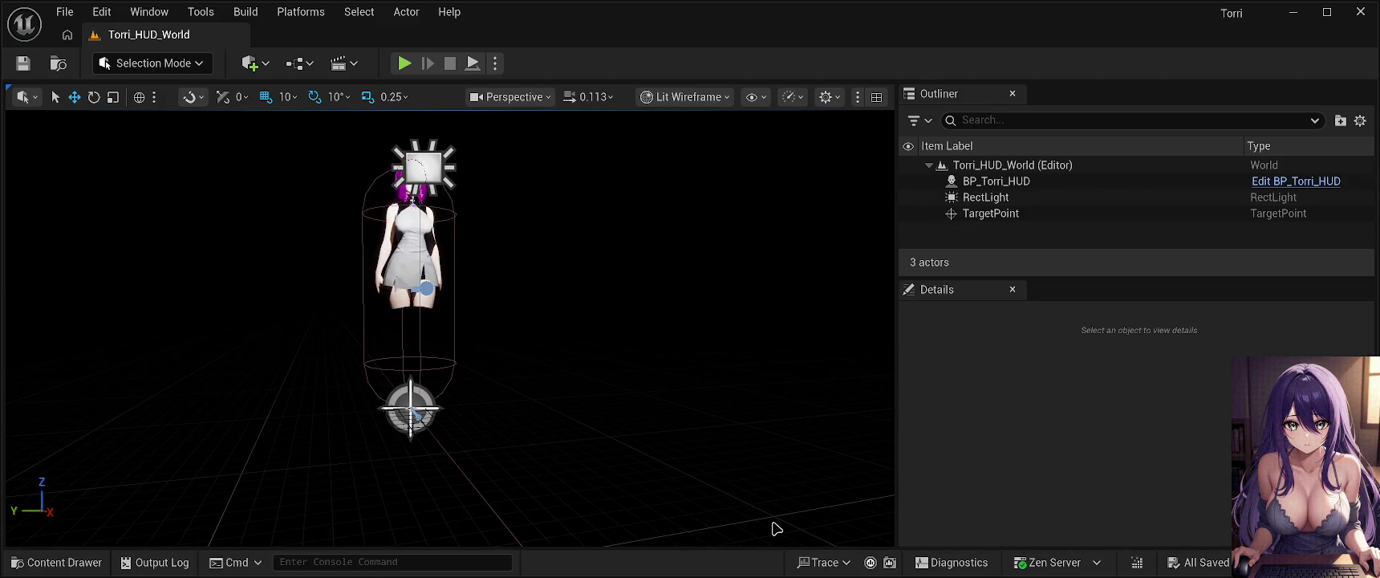
left_click(72, 562)
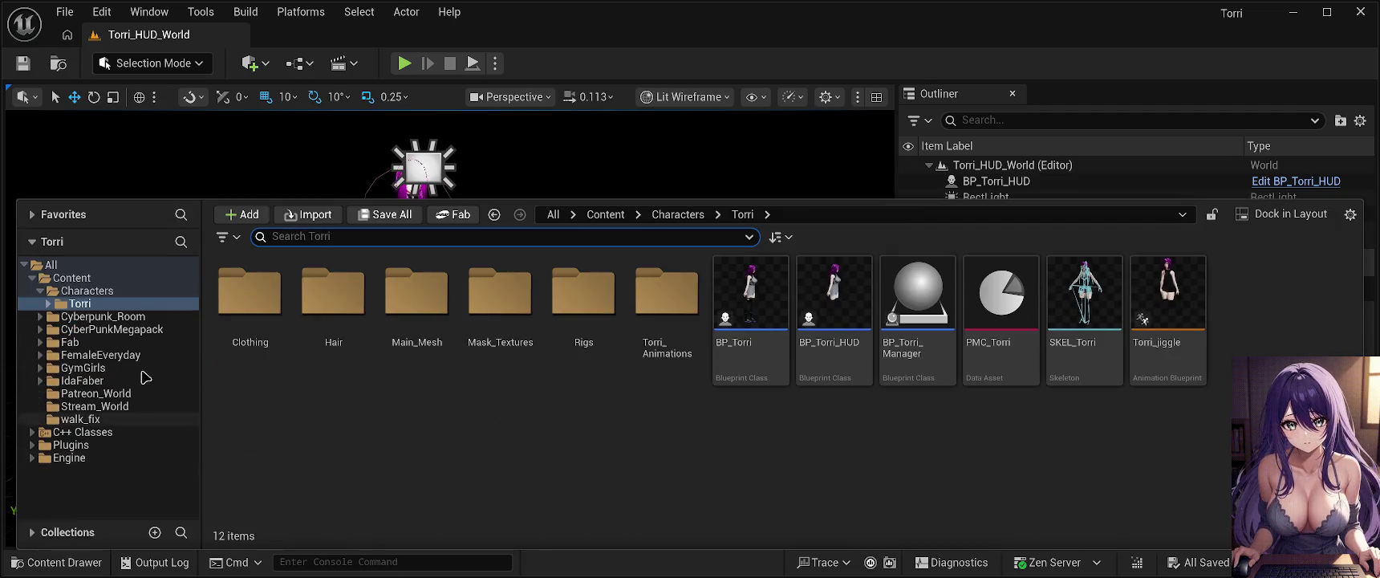
left_click(120, 292)
double_click(268, 302)
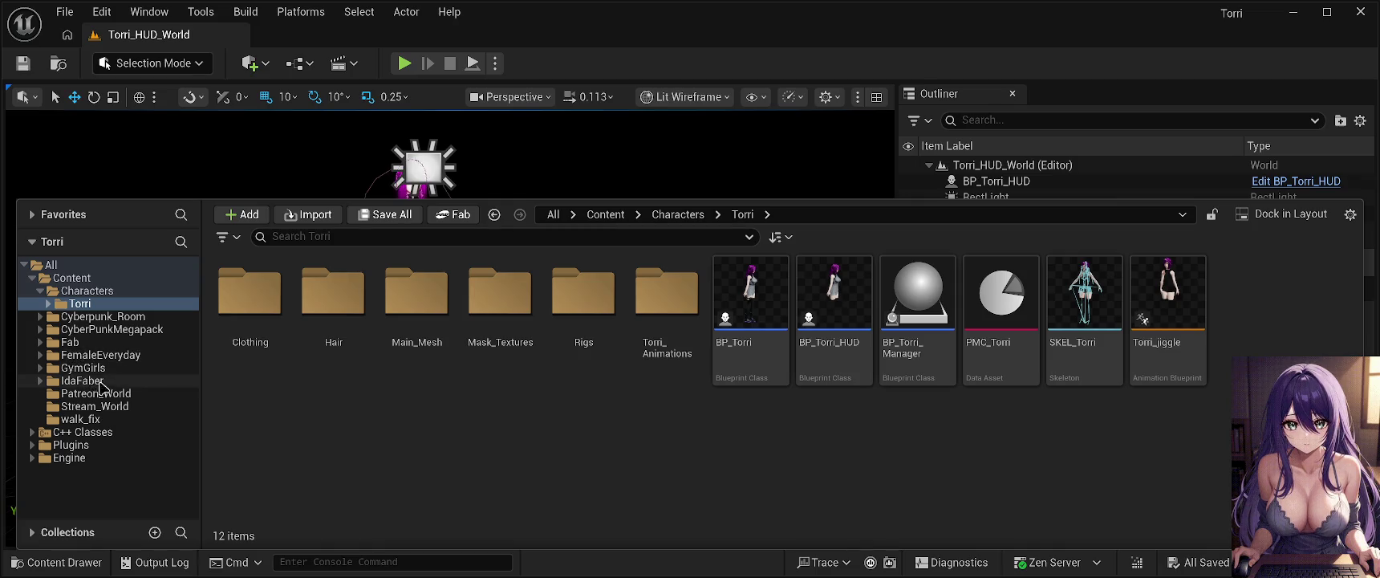
Look through Stream_World, Patreon_World, walk_fix, Plugins, Engine and IdaFaber, then return to Characters > Torri.
left_click(123, 408)
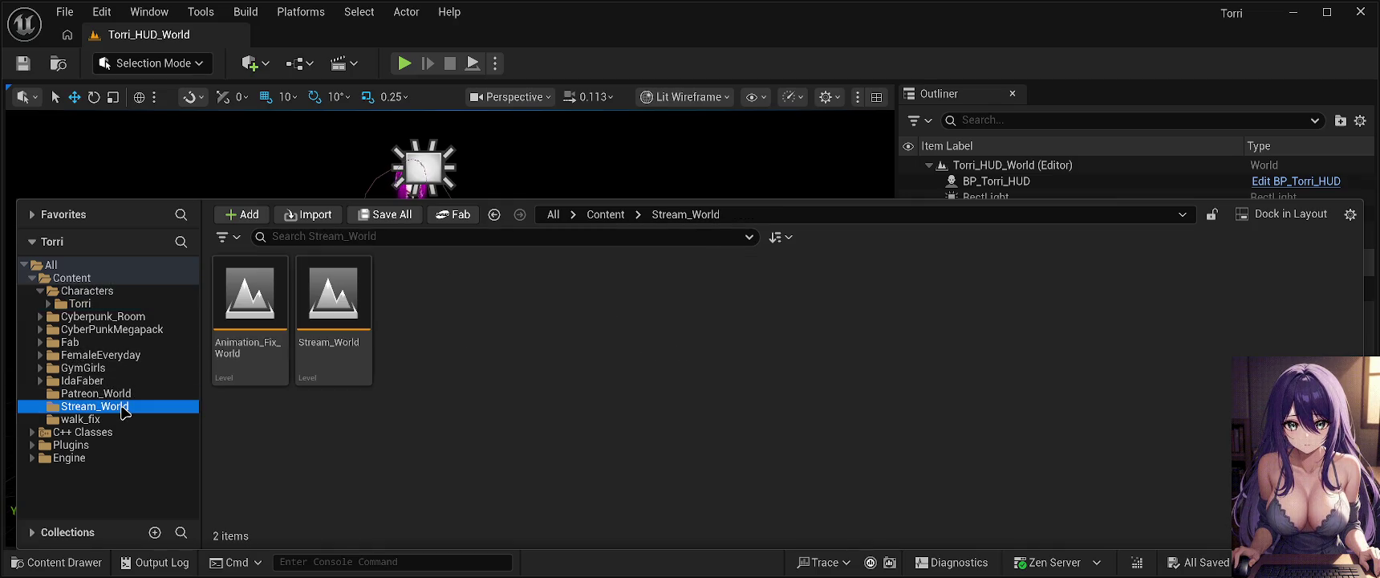
left_click(132, 393)
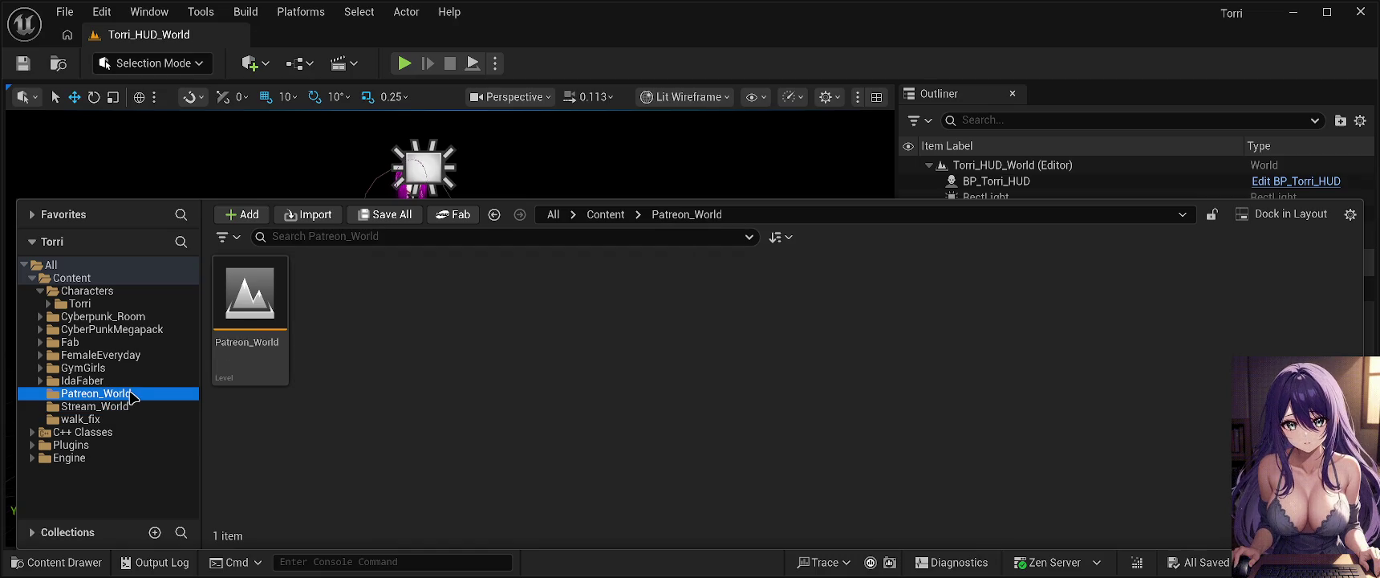
left_click(111, 407)
left_click(101, 419)
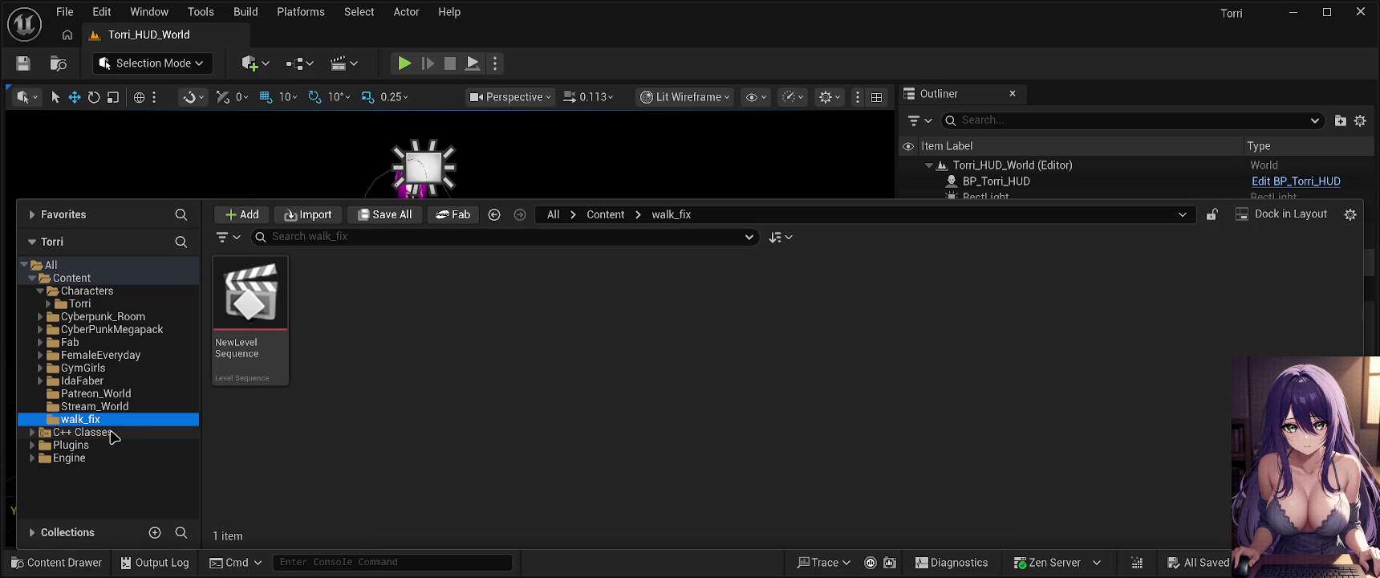
left_click(70, 444)
left_click(72, 458)
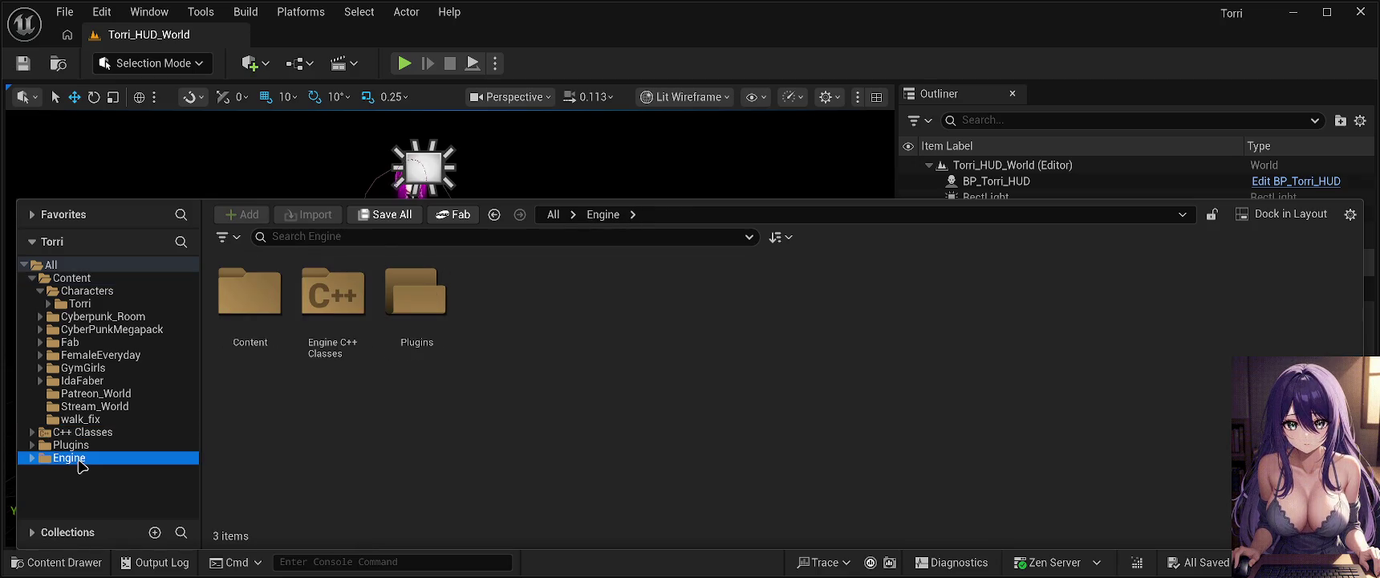
left_click(70, 445)
left_click(80, 381)
left_click(111, 329)
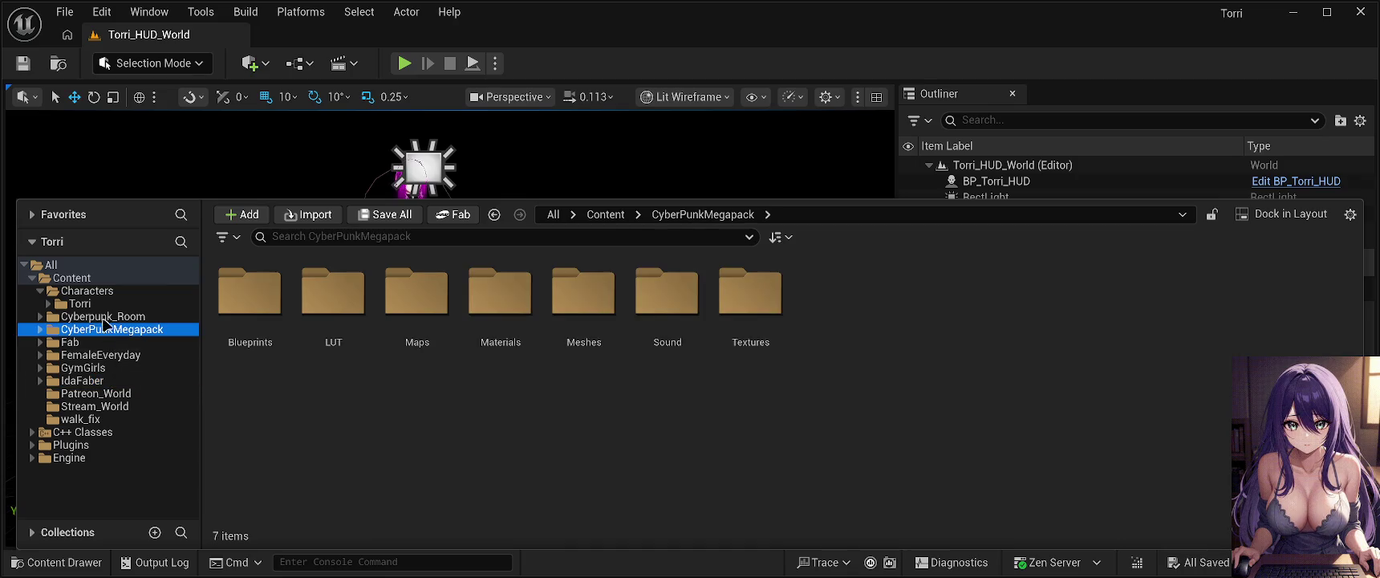
left_click(95, 305)
left_click(109, 292)
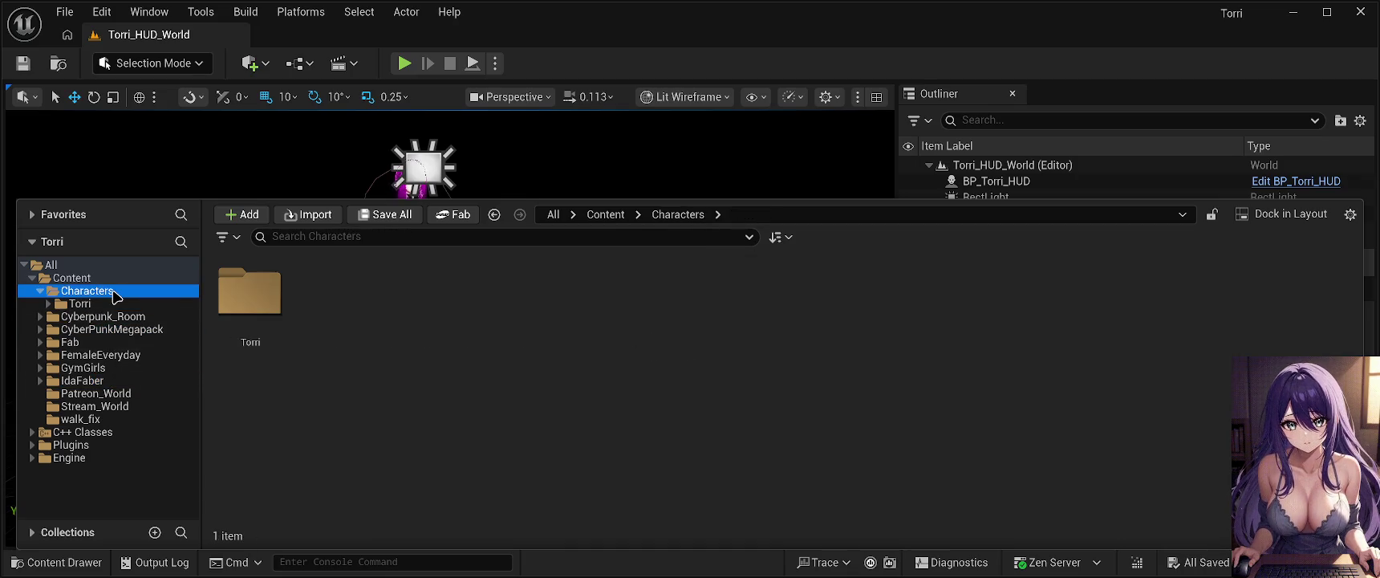
left_click(88, 305)
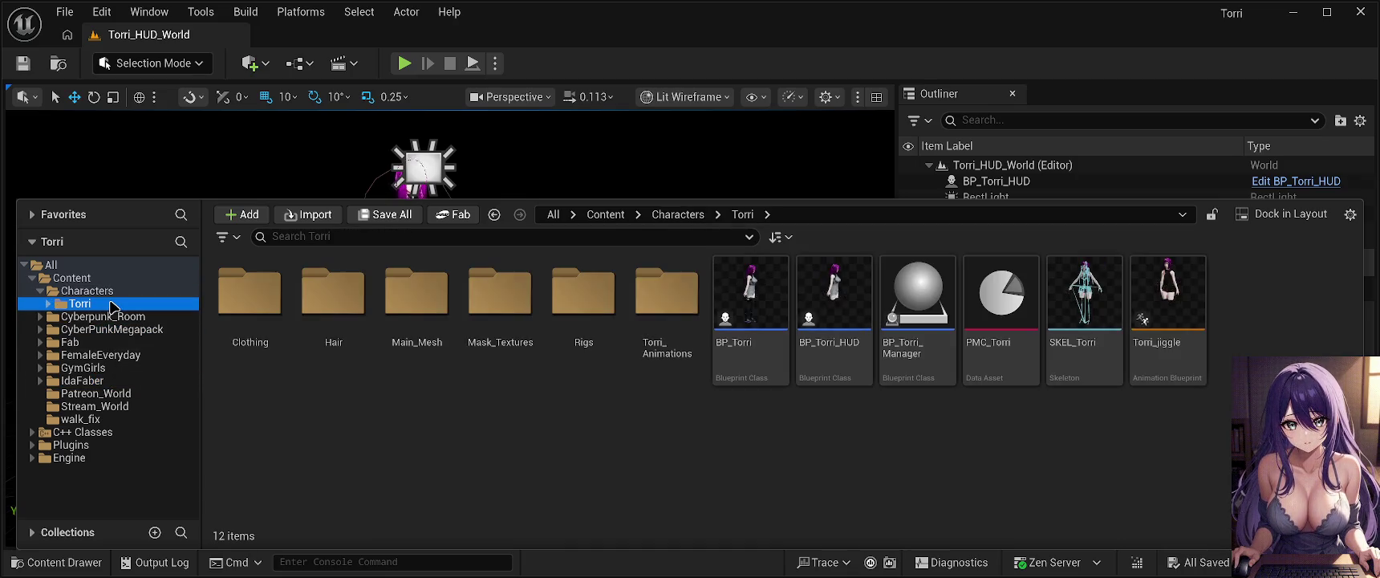
left_click(638, 497)
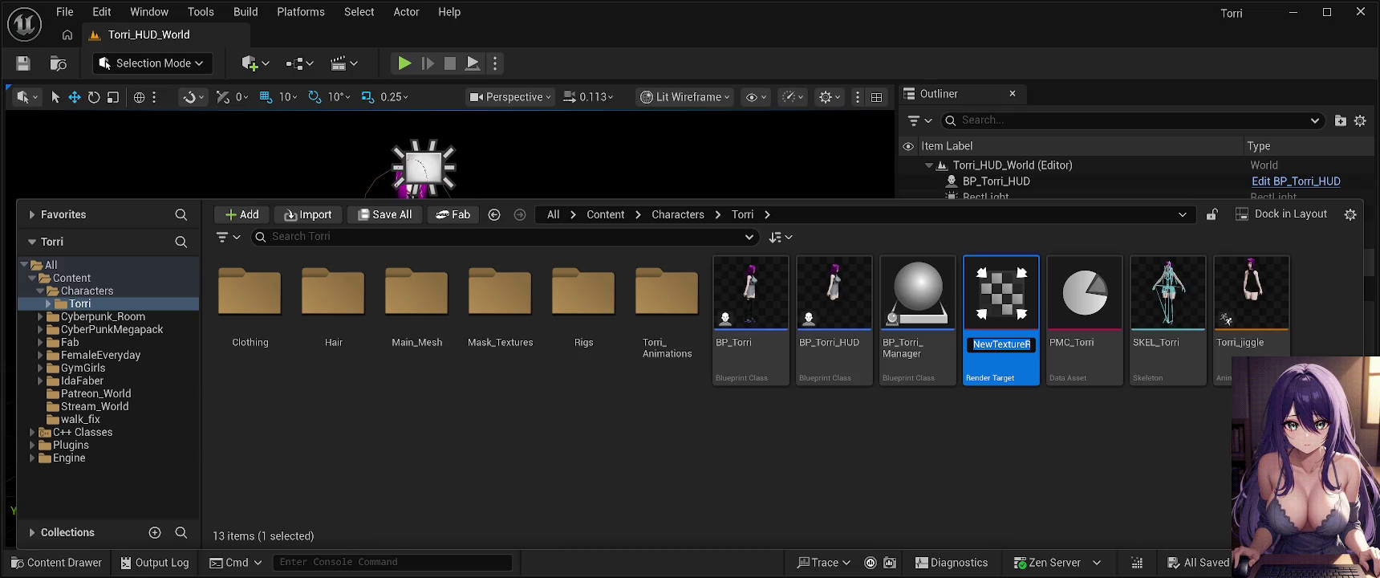
Rename the new render target to RT_Torri_HUD and put away the Content Drawer.
type("RT_Torri_H")
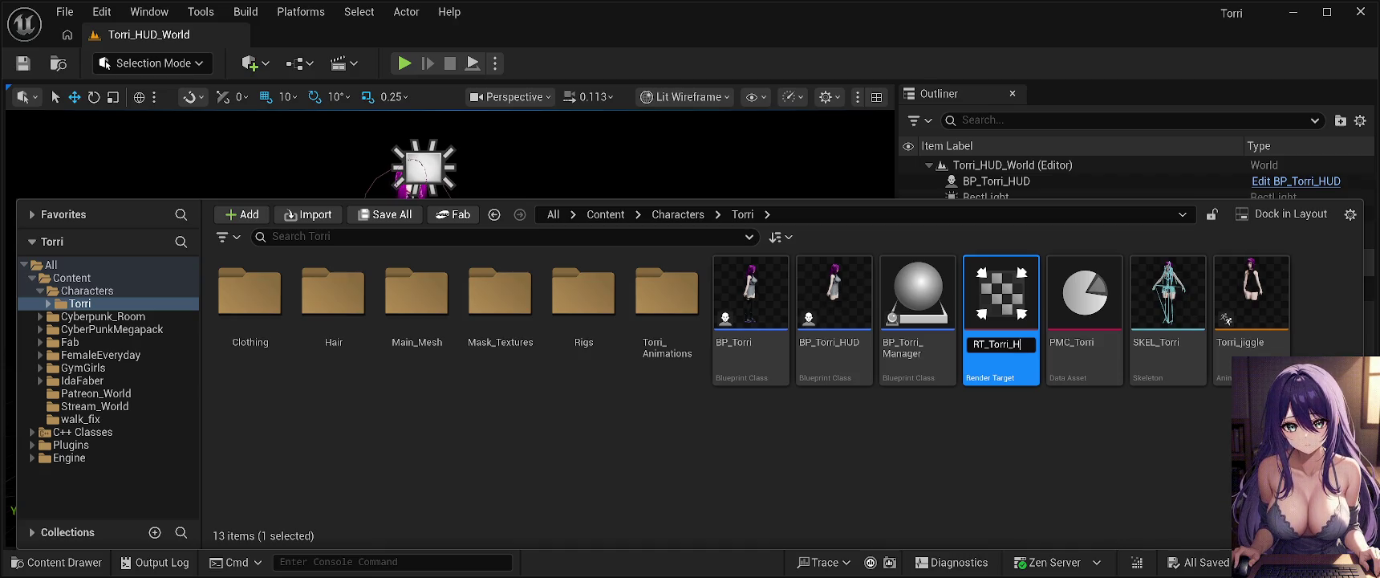
type("UD")
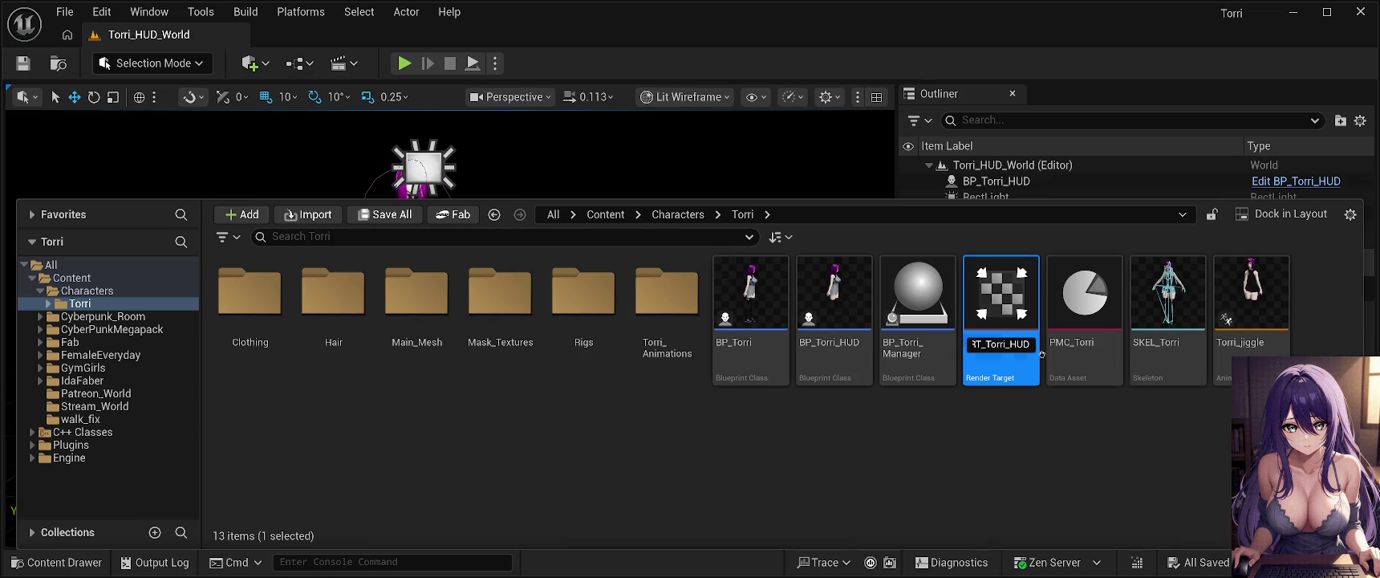
key("Return")
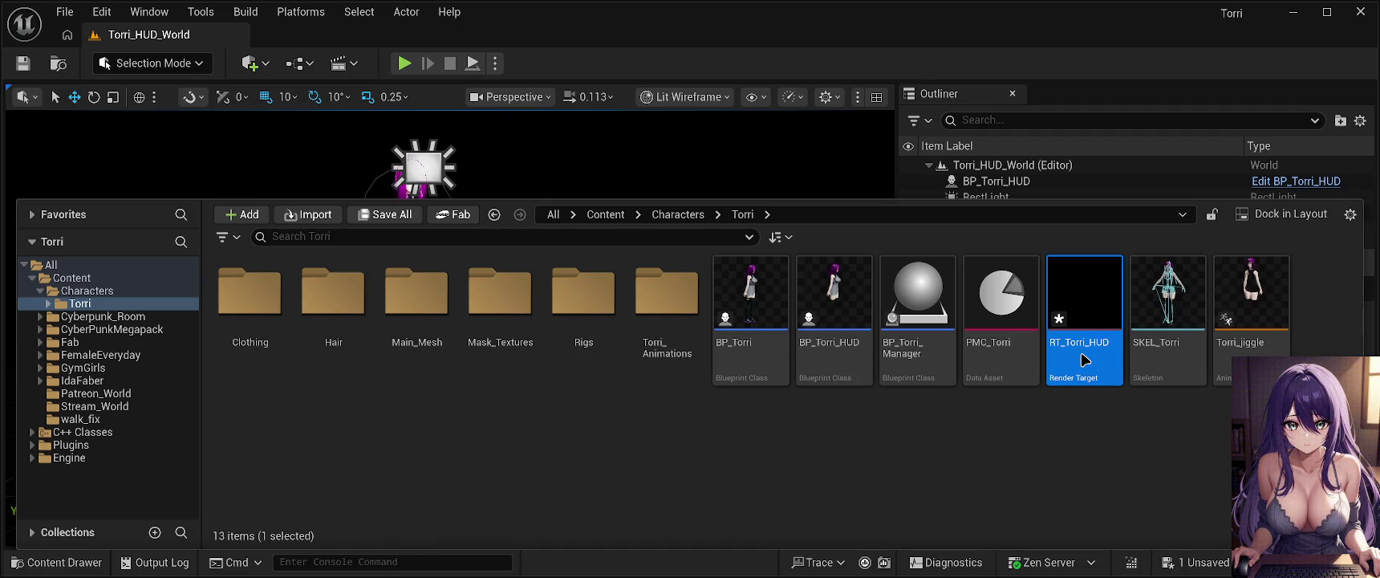
key("ctrl+space")
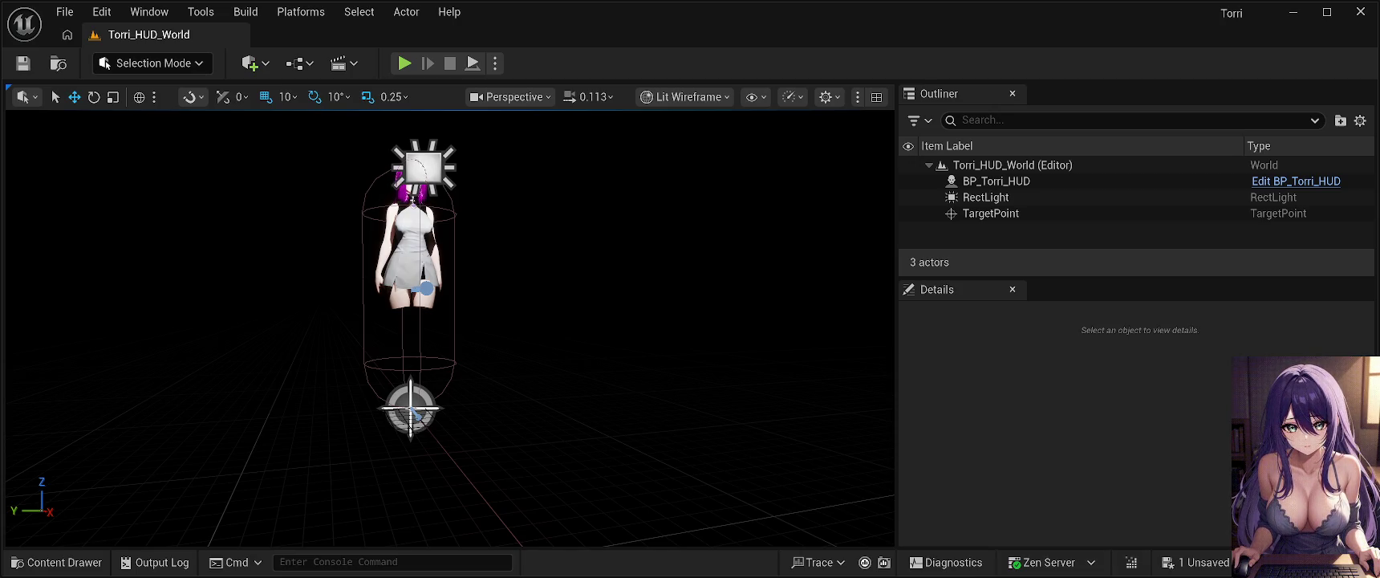
Save Torri_HUD_World, then select BP_Torri_HUD in the Torri folder and close the drawer.
key("ctrl+s")
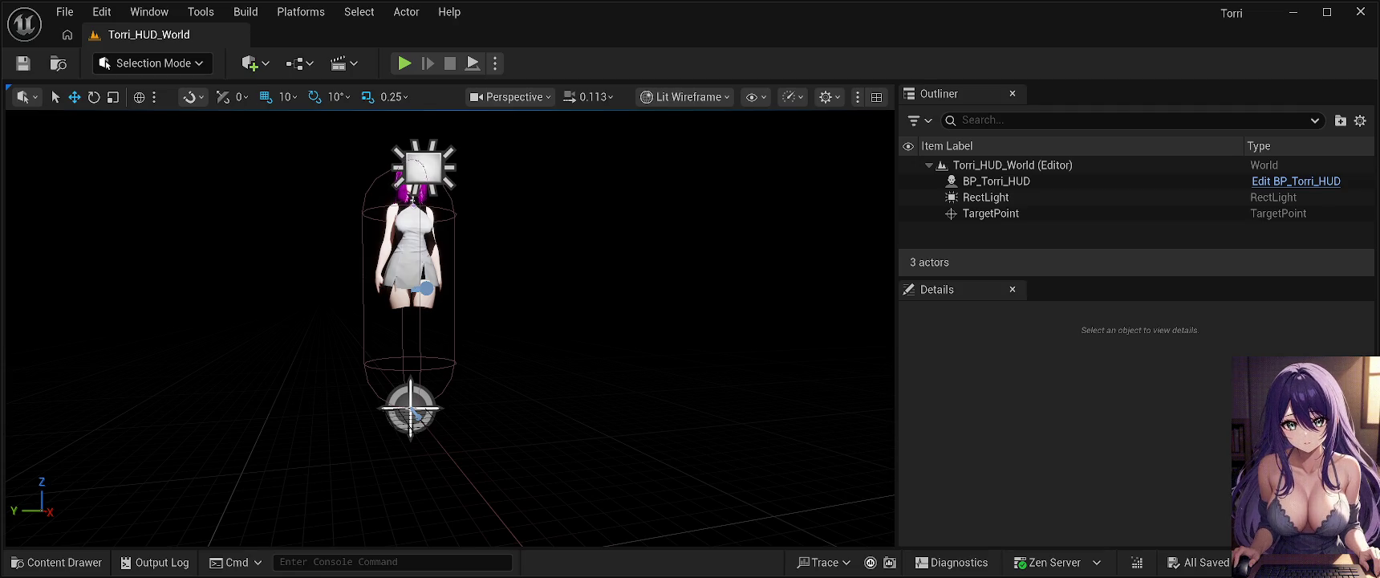
left_click(56, 562)
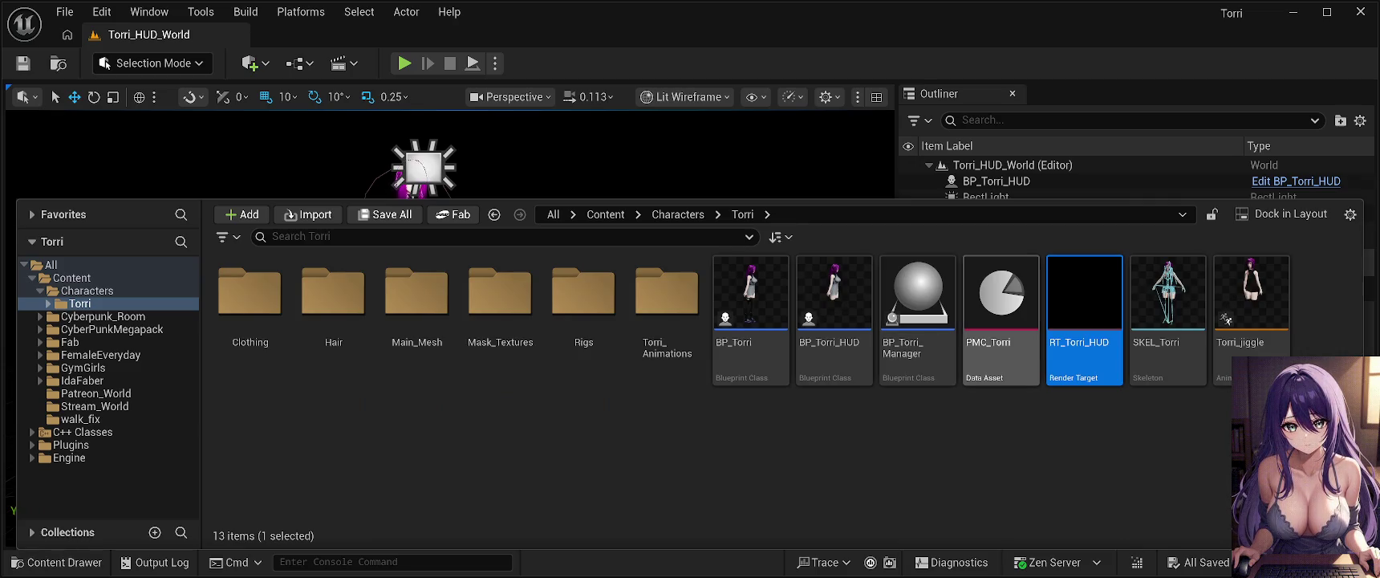
left_click(834, 305)
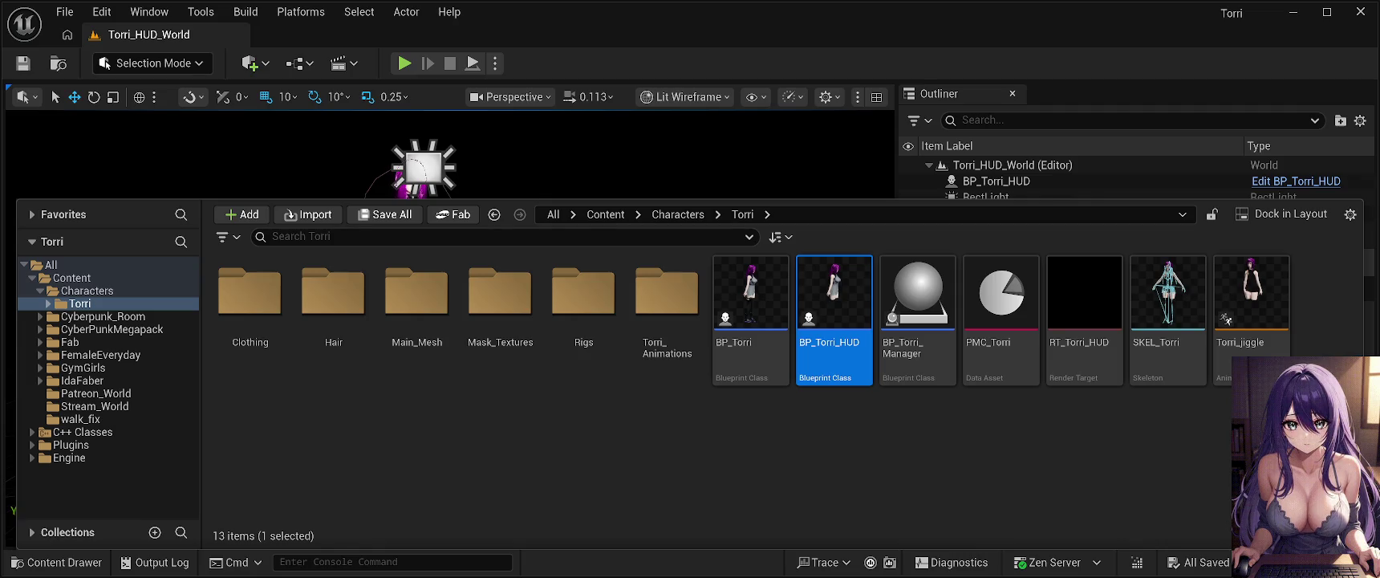
key("ctrl+space")
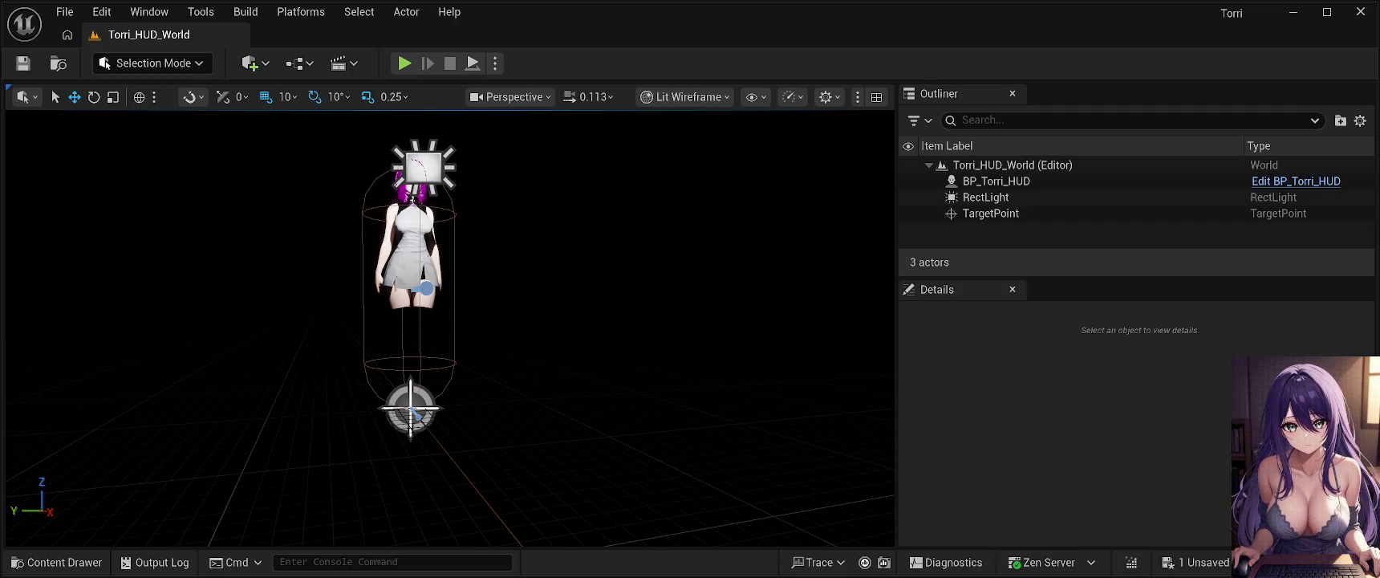
Save the remaining unsaved change in Torri_HUD_World with Ctrl+S.
key("ctrl+s")
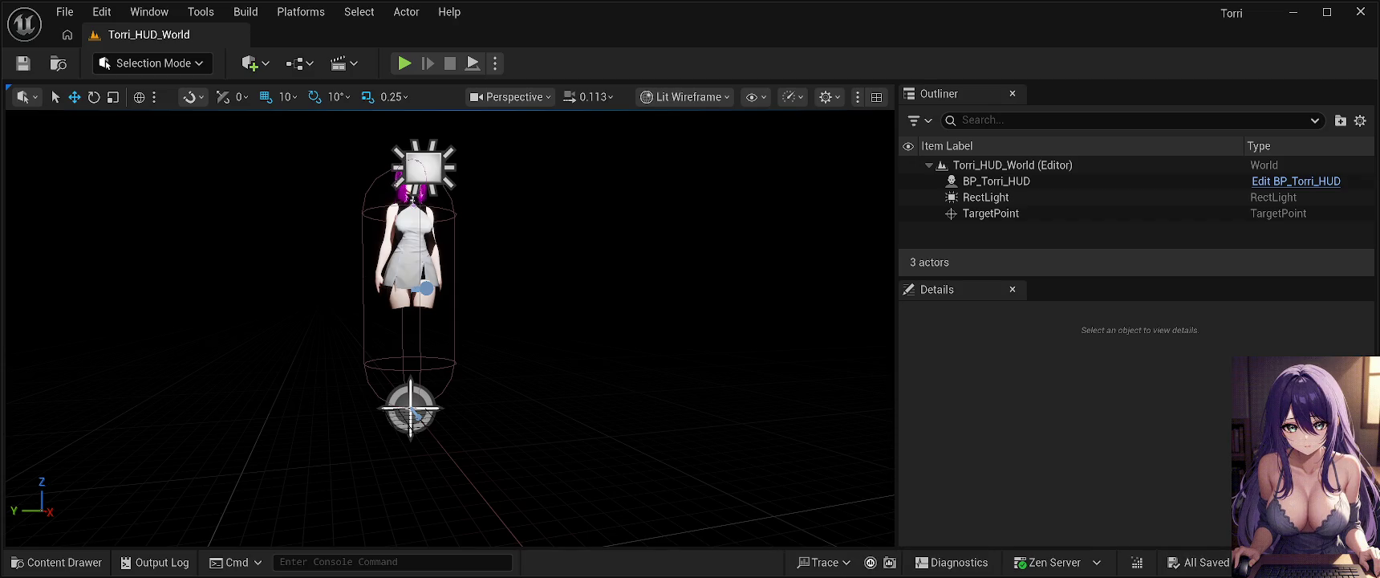